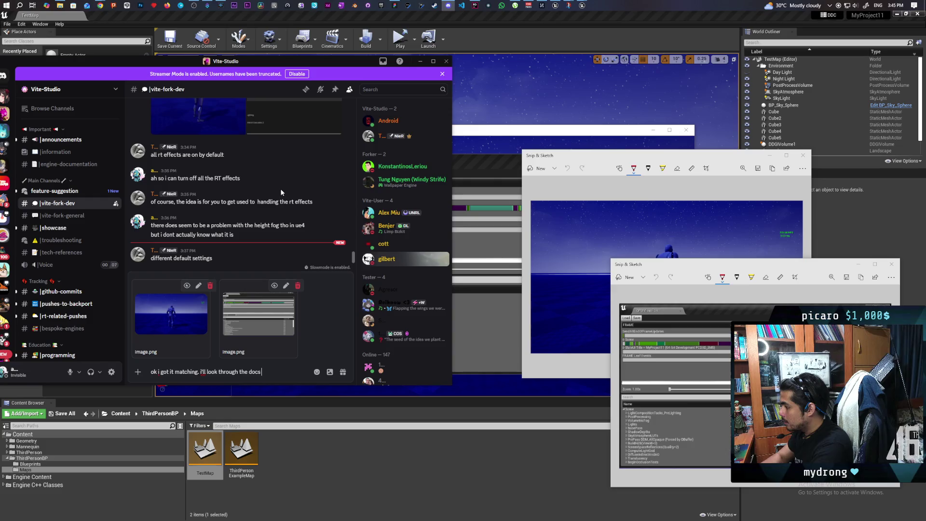
# - Finish the 'look through the docs to disable individual RTs' reply and send it with both screenshots
pyautogui.write('to disable')
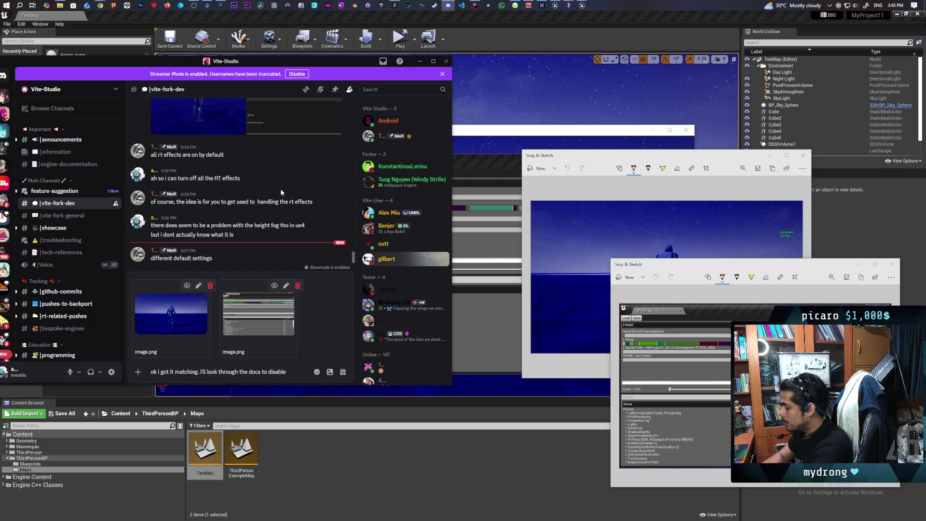
pyautogui.write(' individual RTs. thanks')
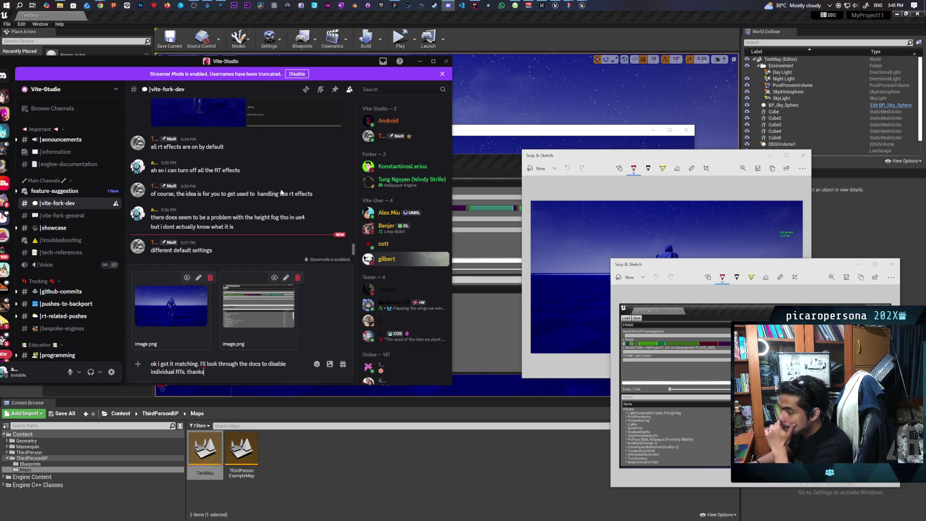
pyautogui.press('Return')
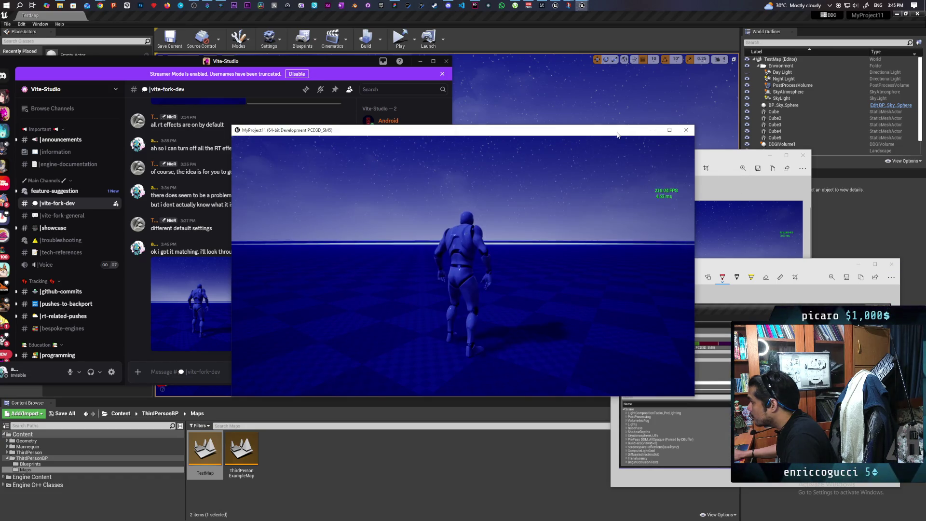
# - Close the game and arrange the two blue-lit character screenshots side by side in Snip & Sketch
pyautogui.click(685, 131)
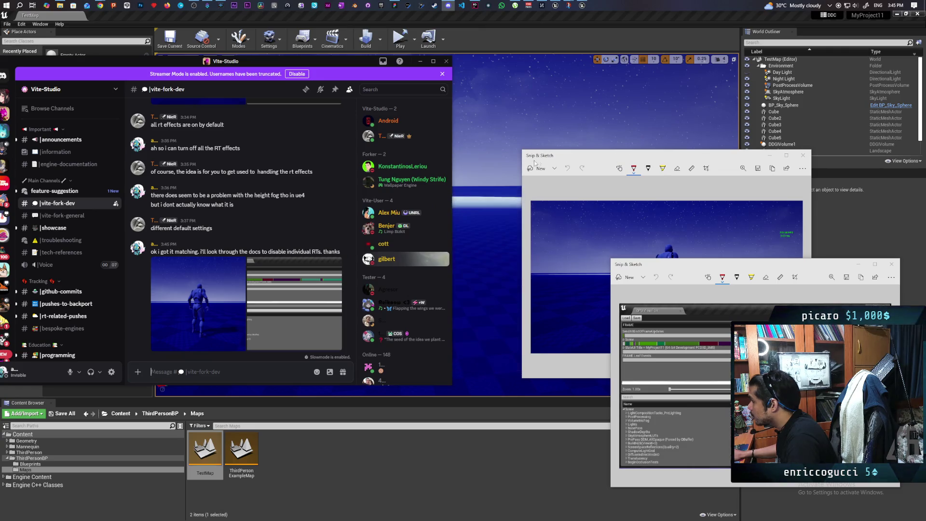
pyautogui.moveTo(569, 6)
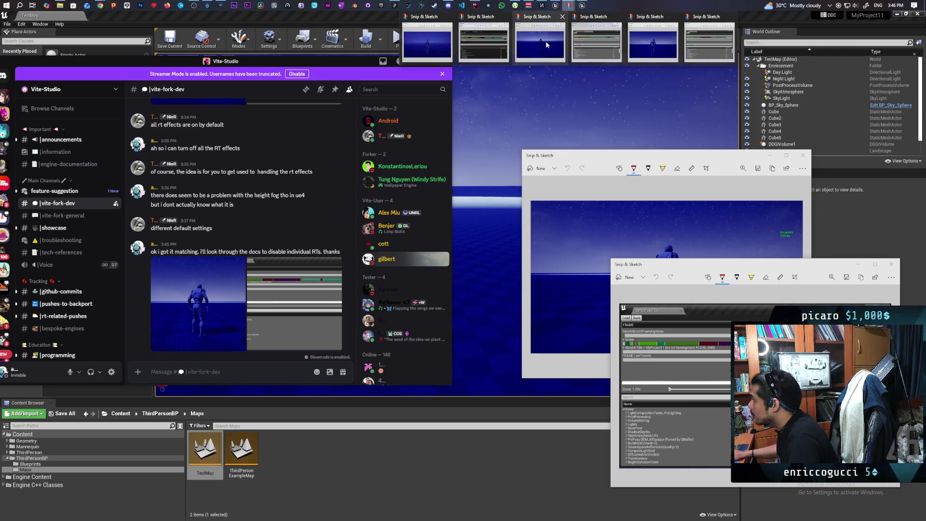
pyautogui.moveTo(522, 44)
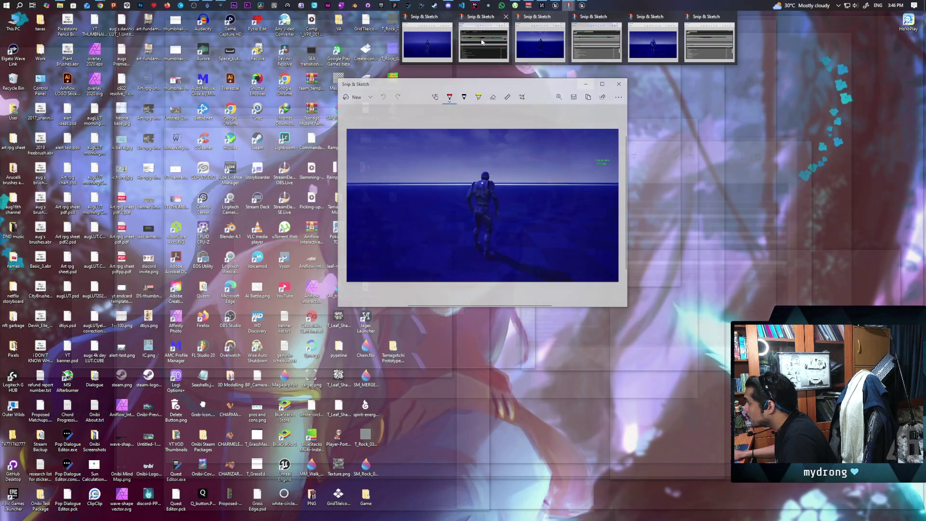
pyautogui.click(430, 45)
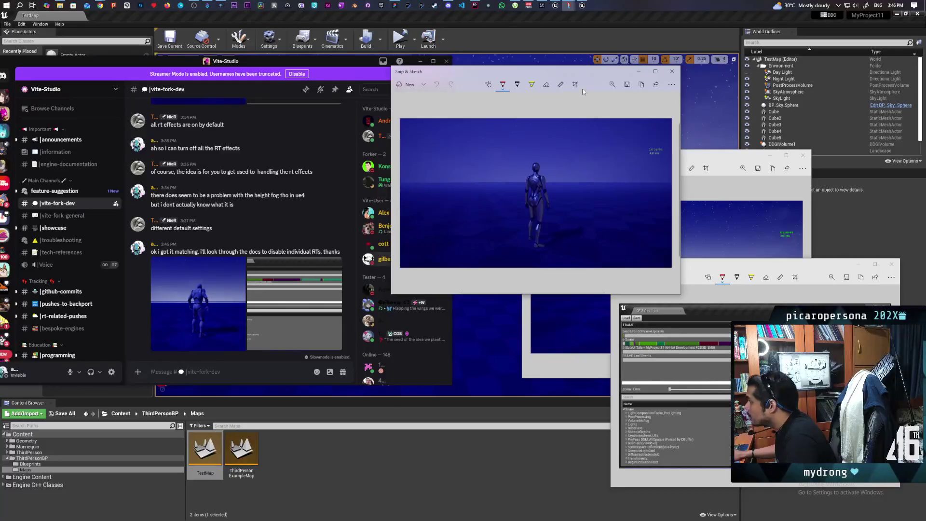
pyautogui.moveTo(588, 75); pyautogui.dragTo(317, 87)
pyautogui.moveTo(631, 153)
pyautogui.mouseDown()
pyautogui.moveTo(501, 87)
pyautogui.moveTo(512, 85)
pyautogui.mouseUp()
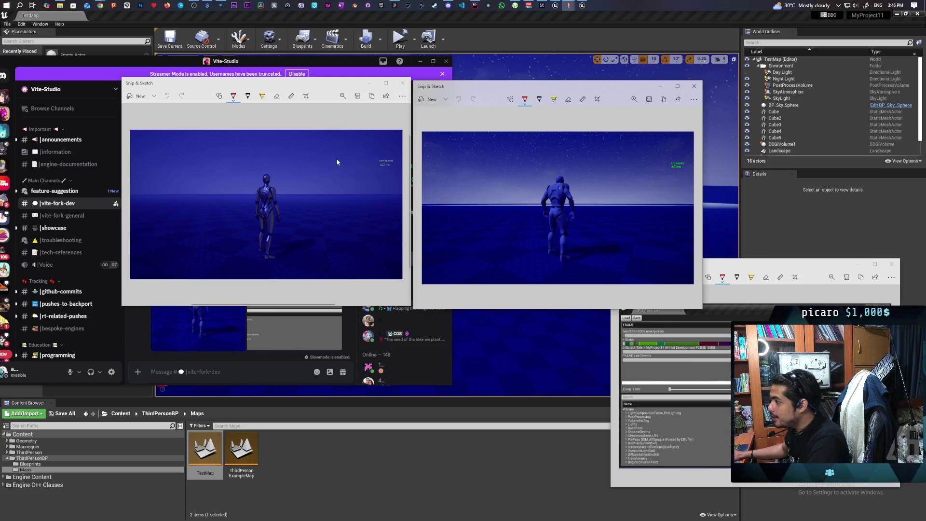
# - Undo the accidental red pen stroke on the left screenshot
pyautogui.keyDown('ctrl'); pyautogui.scroll(2, 336, 165); pyautogui.keyUp('ctrl')
pyautogui.keyDown('ctrl'); pyautogui.scroll(2, 336, 166); pyautogui.keyUp('ctrl')
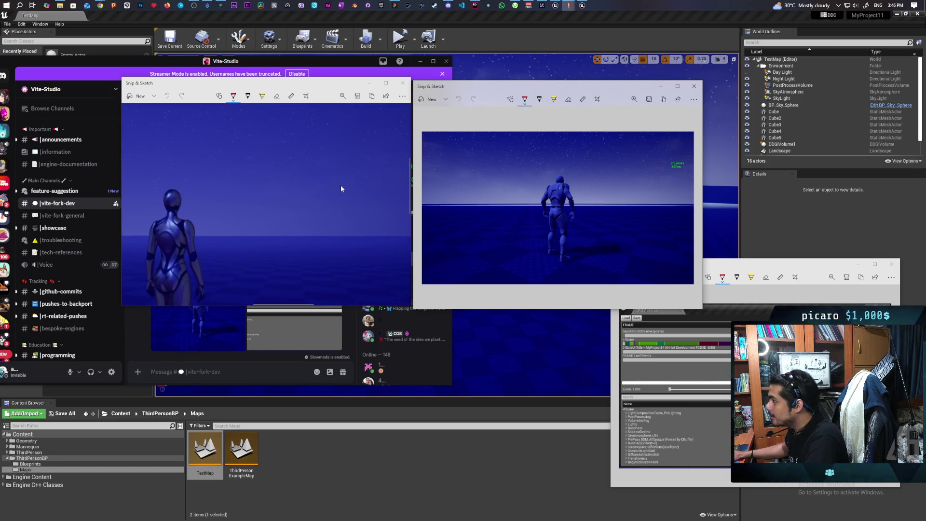
pyautogui.click(290, 190)
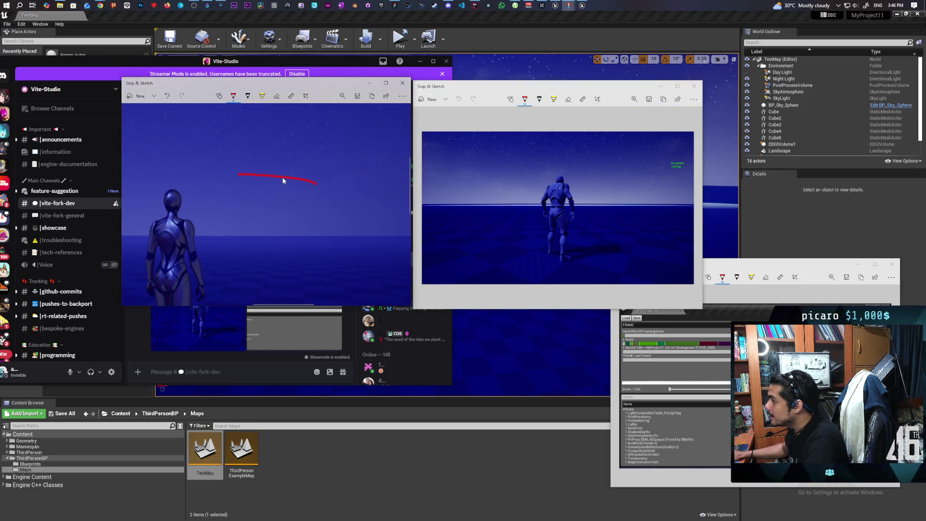
pyautogui.hotkey('ctrl', 'z')
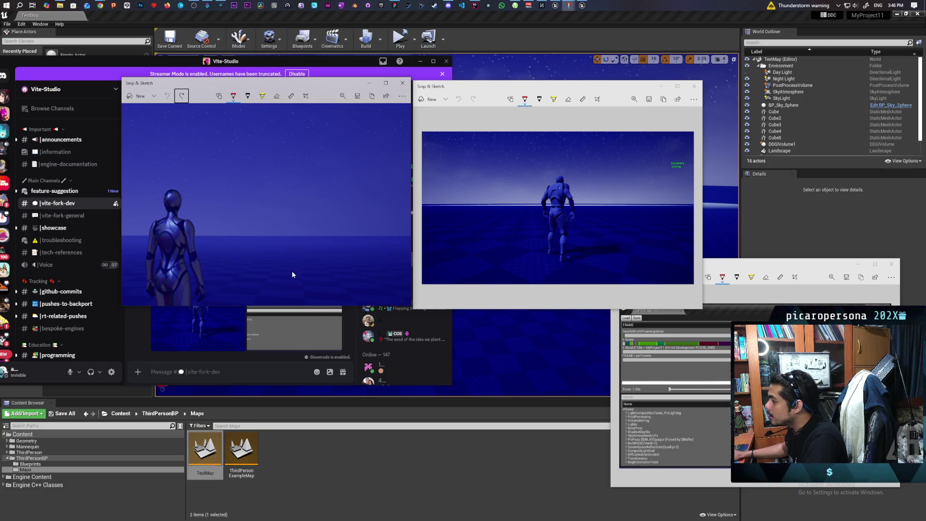
# - Zoom both screenshots onto their FPS counters (237.25 vs 275.50), align them, and return to Unreal
pyautogui.scroll(2, 305, 223)
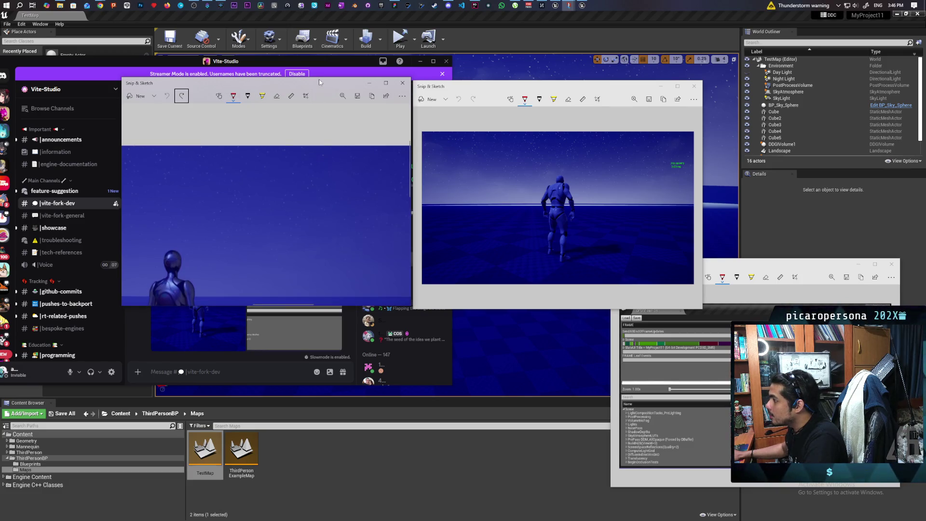
pyautogui.moveTo(319, 82); pyautogui.dragTo(261, 101)
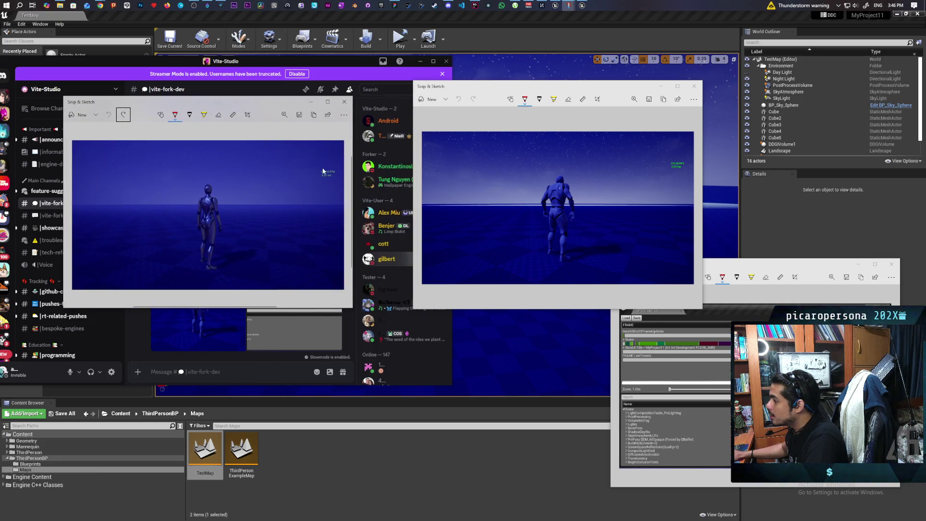
pyautogui.scroll(5, 330, 174)
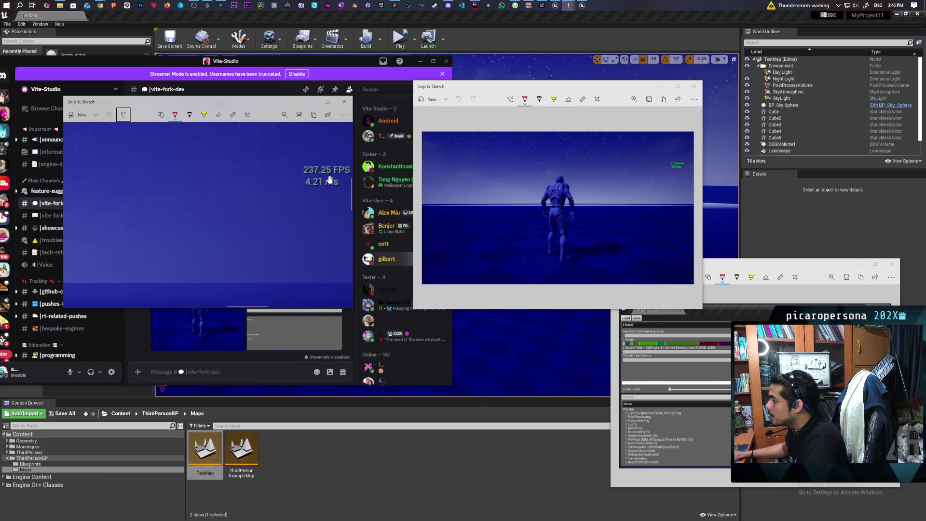
pyautogui.scroll(5, 673, 168)
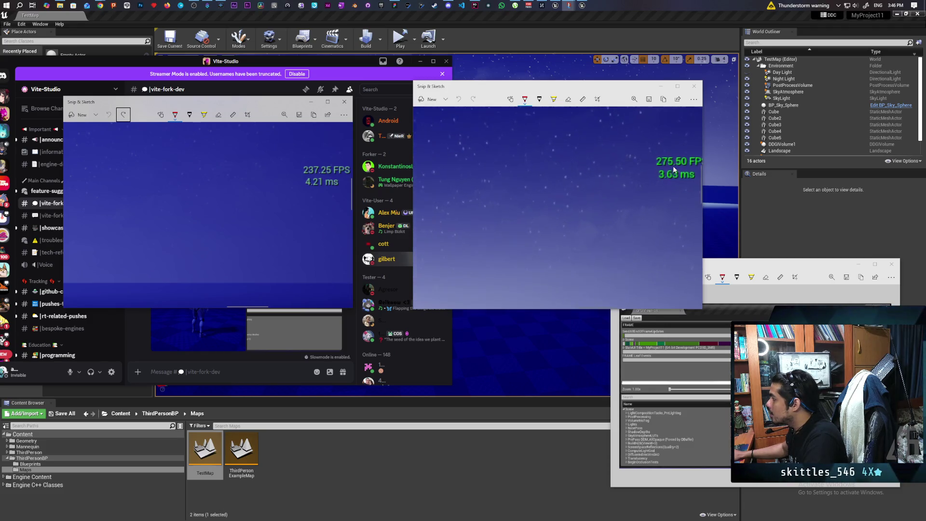
pyautogui.moveTo(617, 87); pyautogui.dragTo(555, 95)
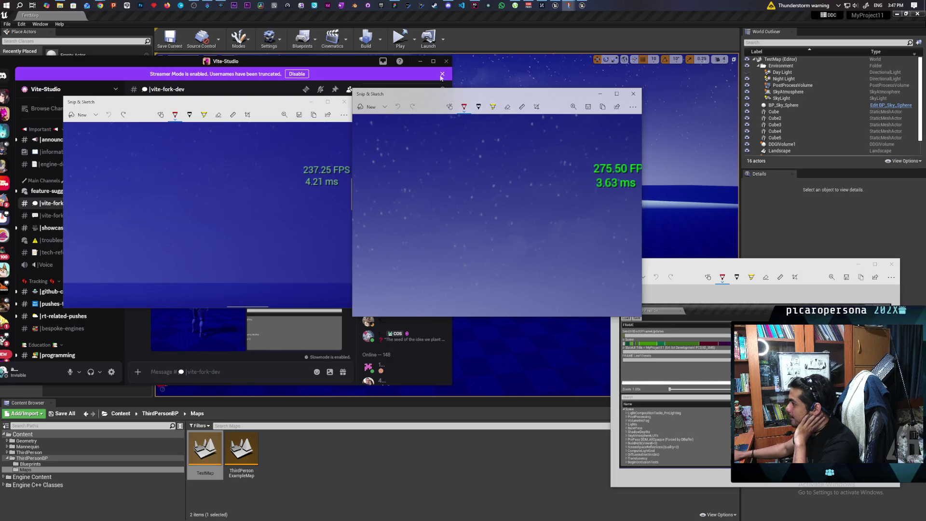
pyautogui.click(496, 36)
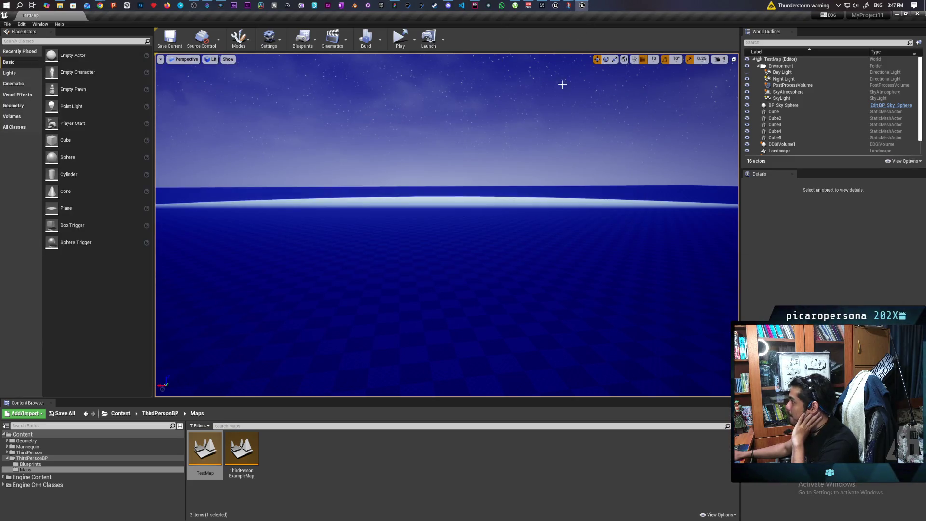
# - Select NewBlueprint in the World Outliner and move it into the Environment folder
pyautogui.click(797, 105)
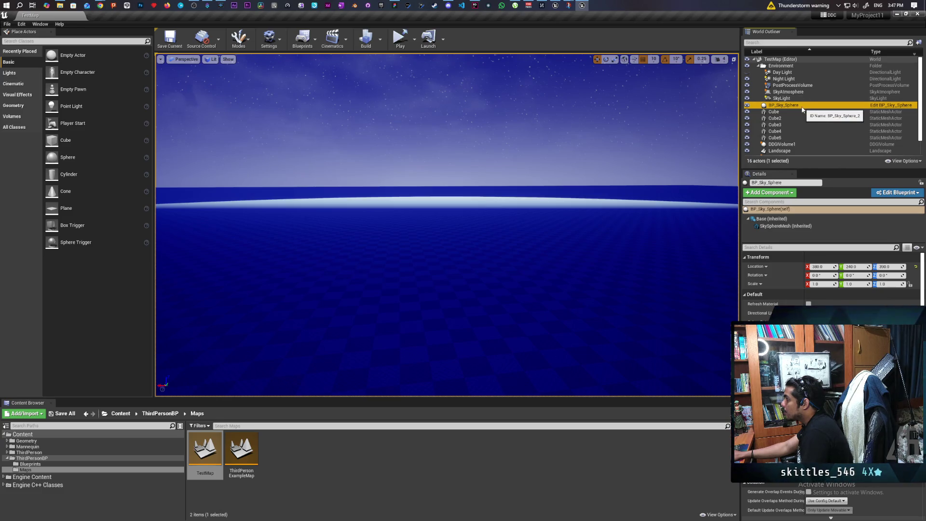
pyautogui.scroll(-2, 809, 123)
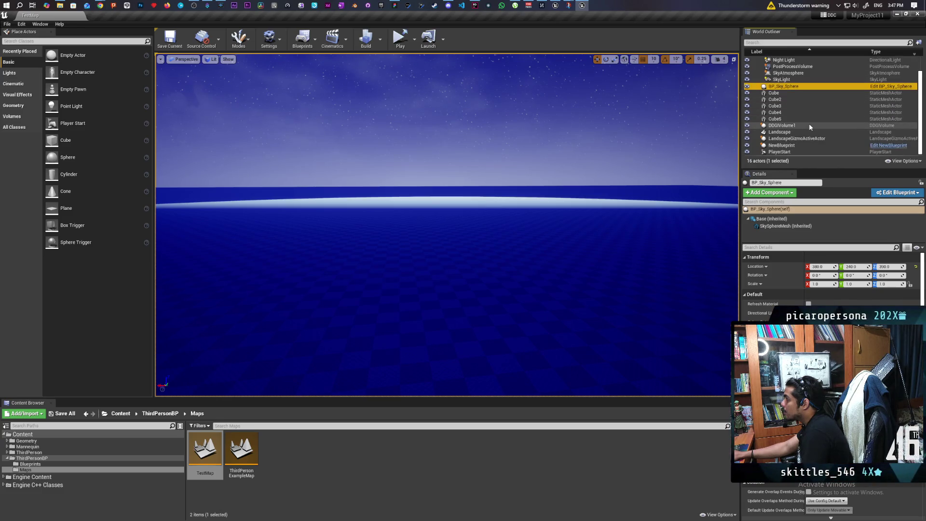
pyautogui.click(793, 146)
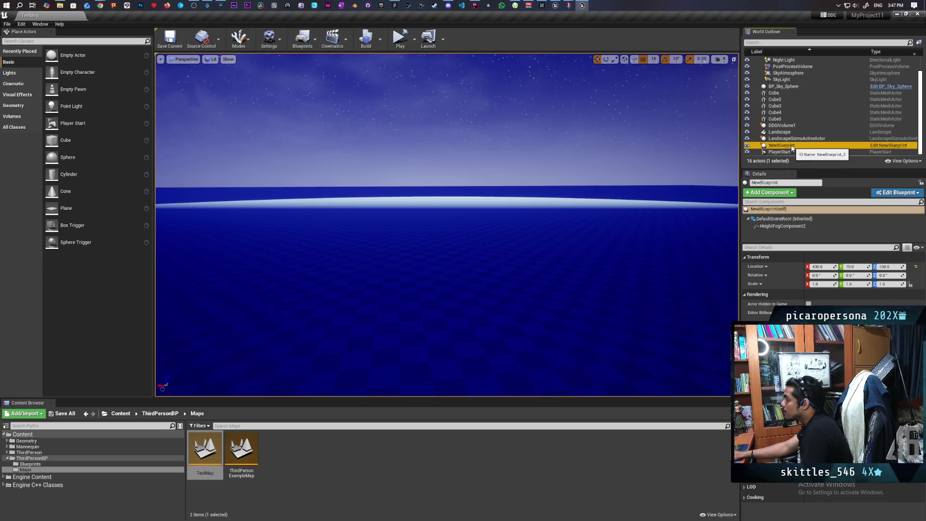
pyautogui.rightClick(795, 147)
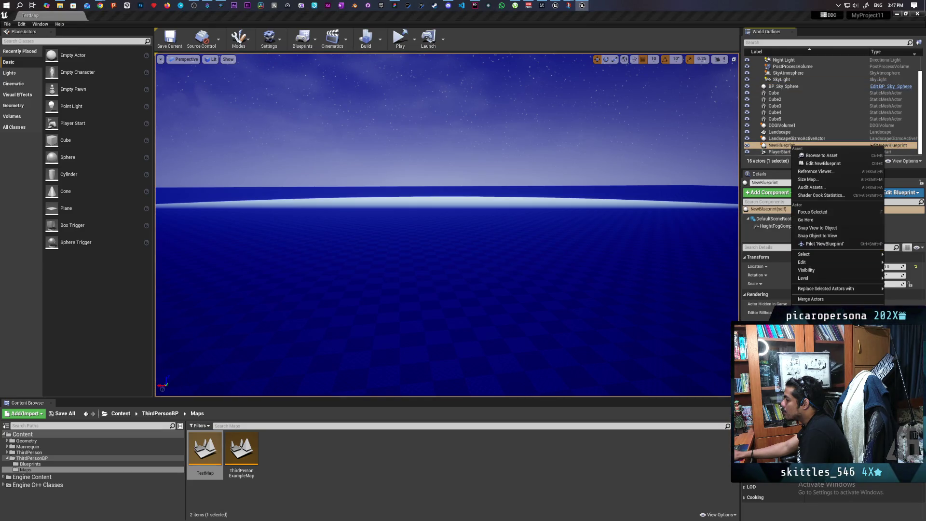
pyautogui.press('Escape')
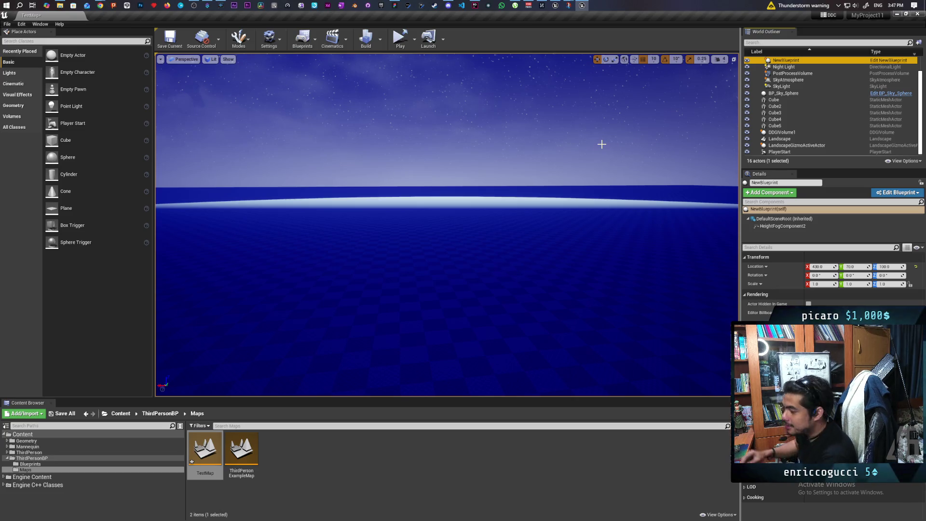
# - Show HeightFogComponent2's Exponential Height Fog settings (Fog Density 0.2) in a wider Details panel
pyautogui.scroll(2, 810, 97)
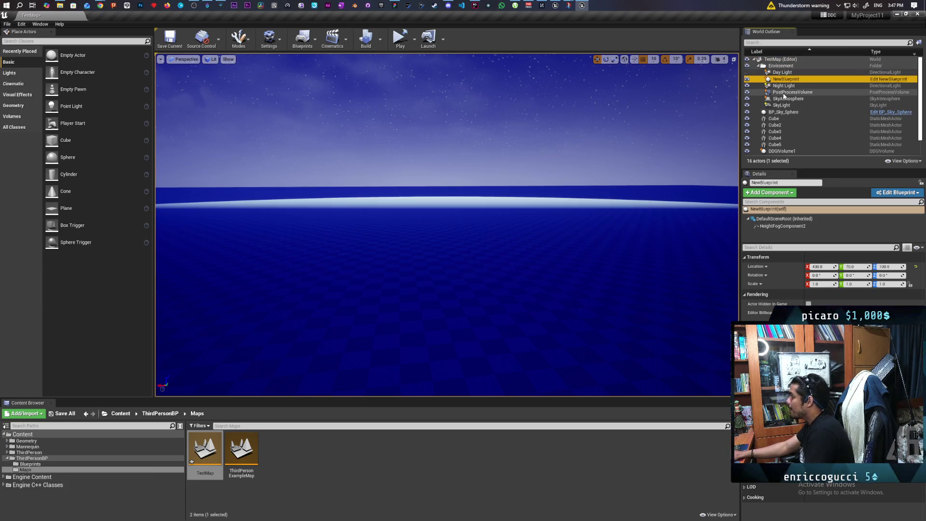
pyautogui.click(782, 226)
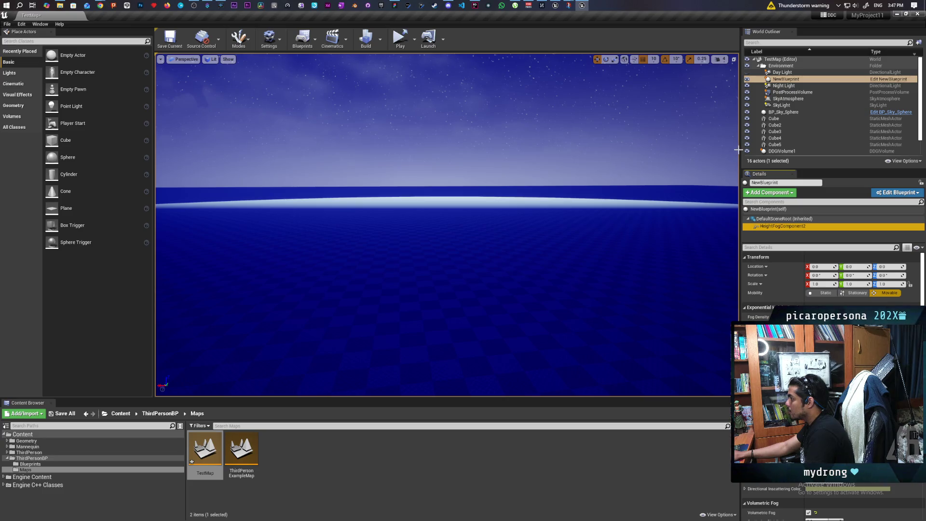
pyautogui.moveTo(740, 146); pyautogui.dragTo(578, 150)
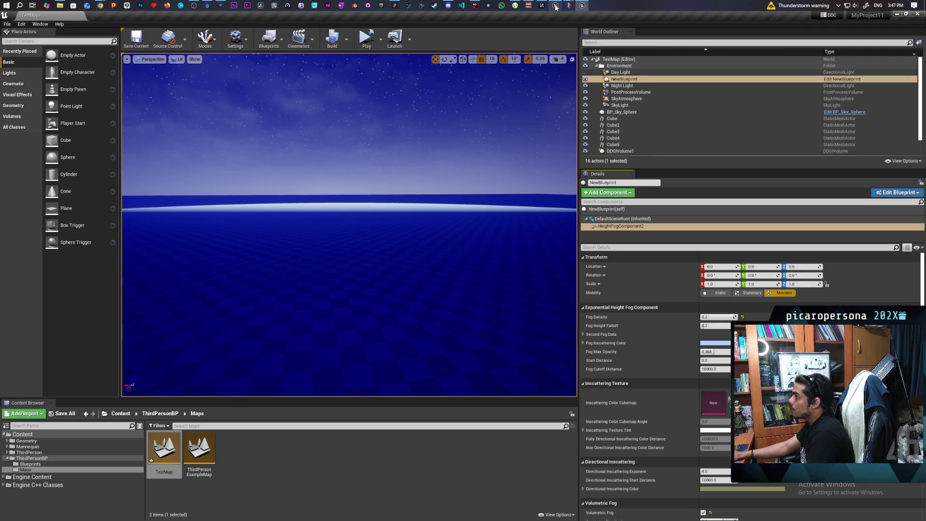
# - In the UE5 project, select BP_Daynight's height fog component and resize the editor and its side panels
pyautogui.moveTo(556, 7)
pyautogui.click(551, 34)
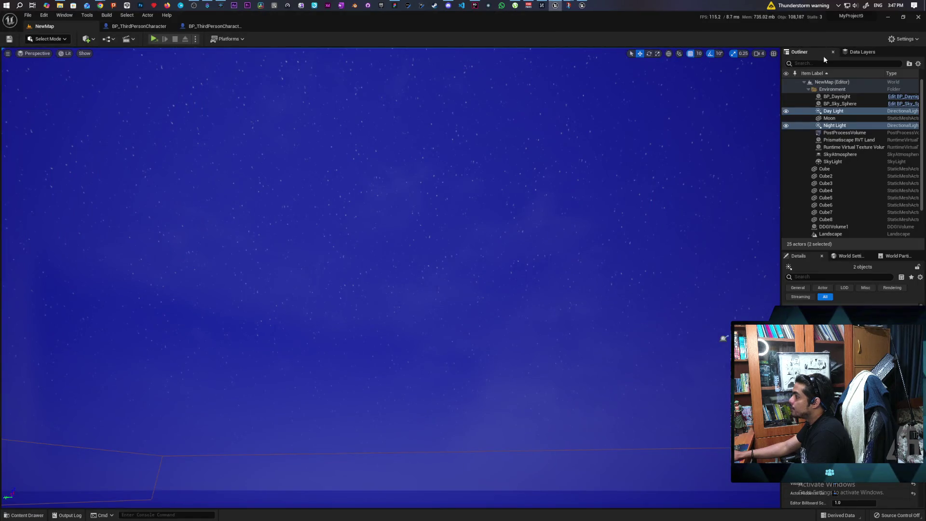
pyautogui.click(837, 96)
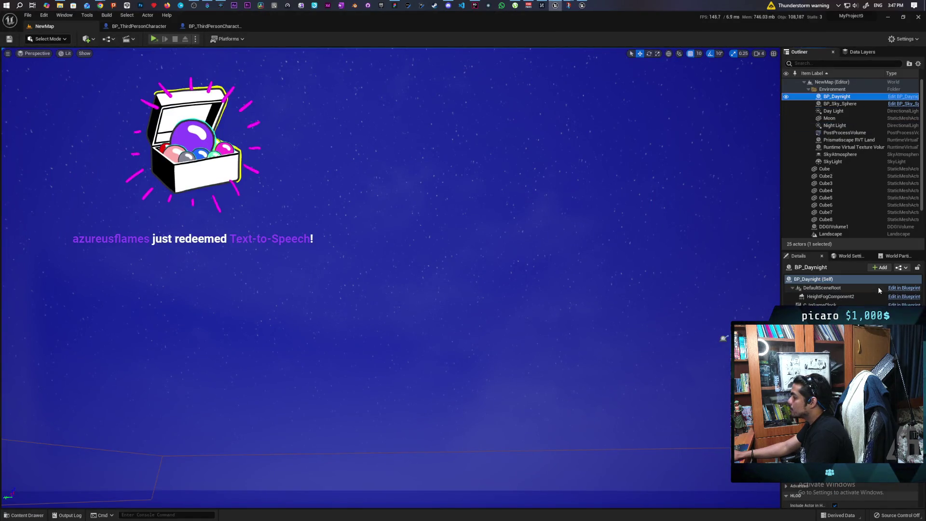
pyautogui.click(830, 296)
pyautogui.moveTo(668, 25)
pyautogui.mouseDown()
pyautogui.moveTo(668, 35)
pyautogui.moveTo(280, 29)
pyautogui.moveTo(312, 26)
pyautogui.mouseUp()
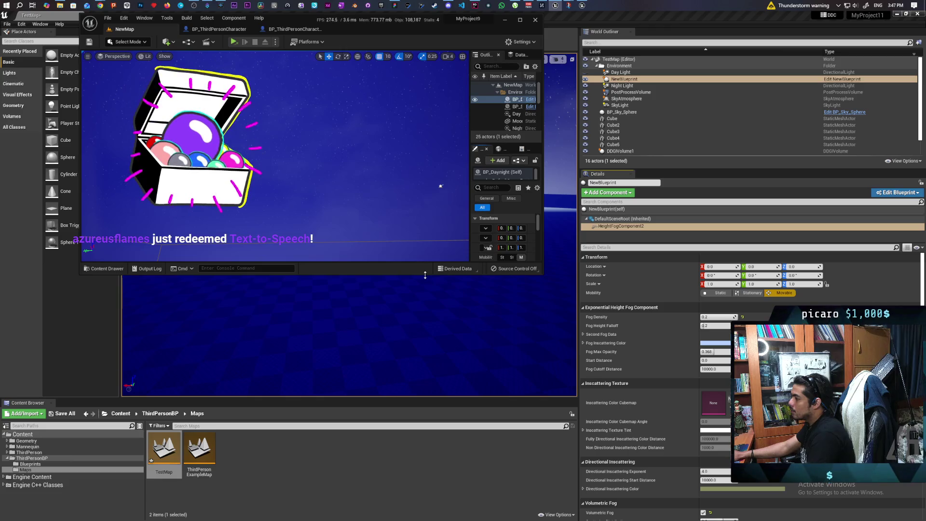
pyautogui.moveTo(425, 275); pyautogui.dragTo(425, 510)
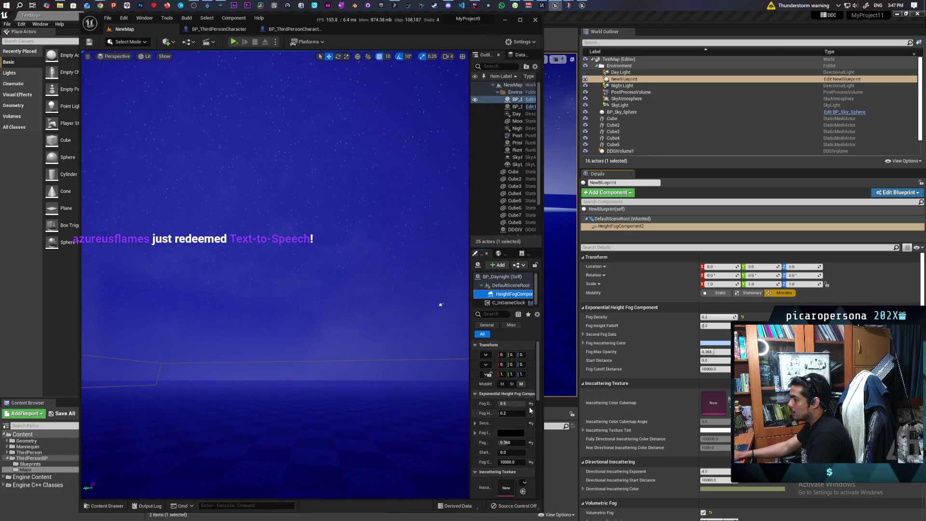
pyautogui.moveTo(469, 300); pyautogui.dragTo(282, 307)
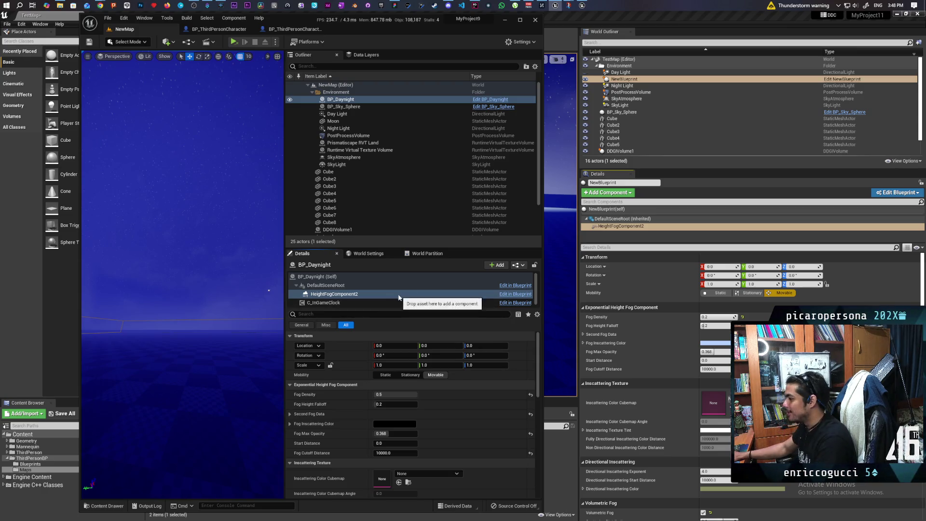
# - Expand Second Fog Data to show density 0.2 and falloff 2.0, then bring UE4 forward
pyautogui.scroll(-1, 350, 408)
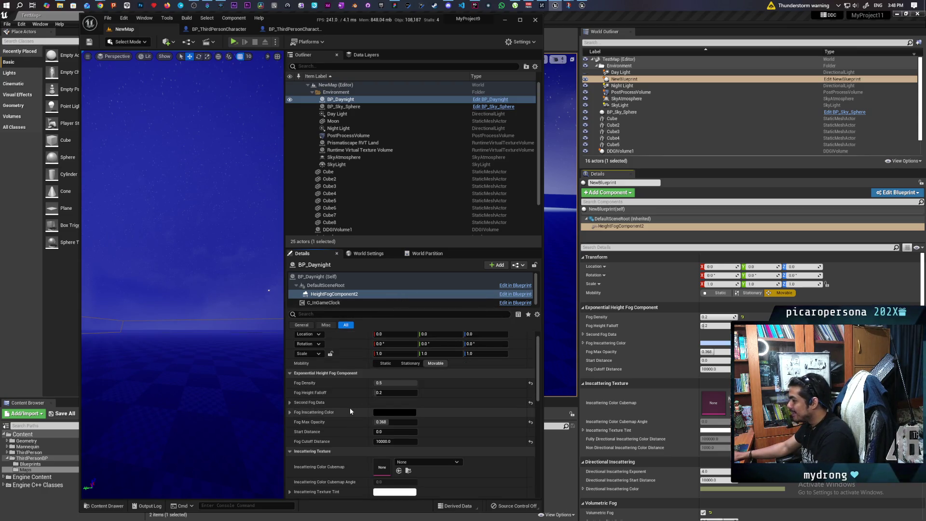
pyautogui.scroll(-1, 350, 410)
pyautogui.scroll(1, 349, 407)
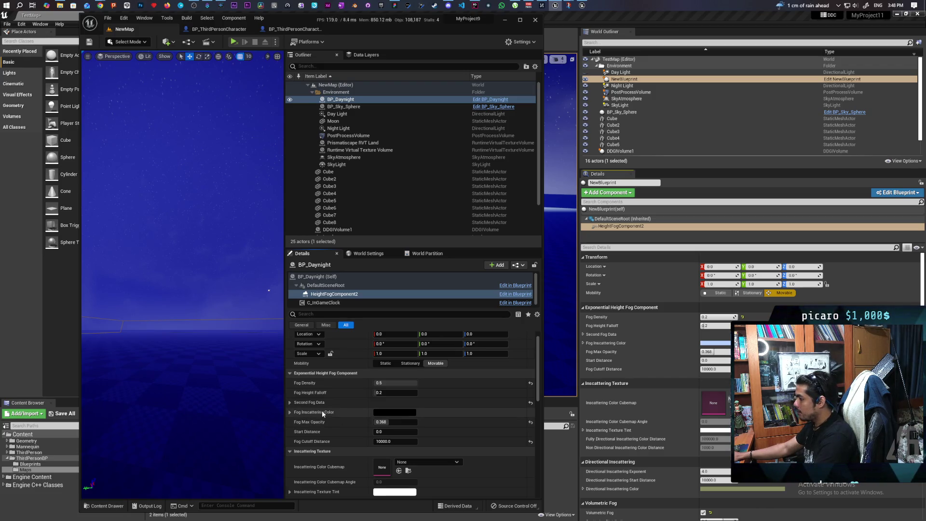
pyautogui.click(291, 403)
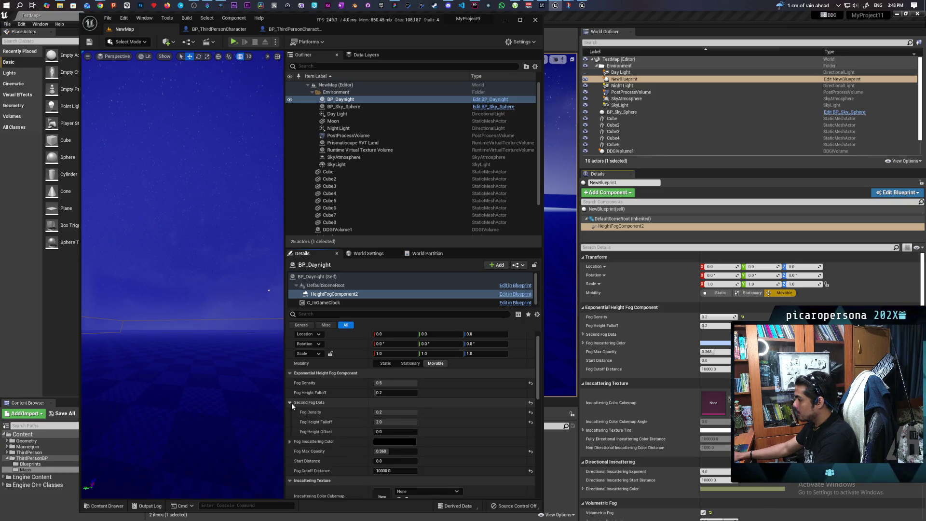
pyautogui.click(583, 338)
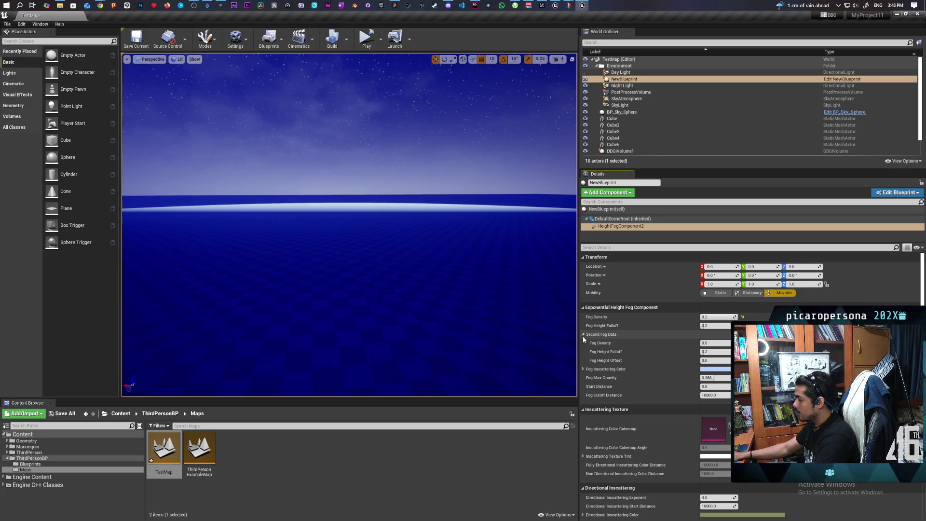
# - Place the UE4 editor beside UE5 and reset BP_Daynight's Fog Density to 0.02
pyautogui.moveTo(134, 16)
pyautogui.mouseDown()
pyautogui.moveTo(583, 31)
pyautogui.moveTo(517, 25)
pyautogui.mouseUp()
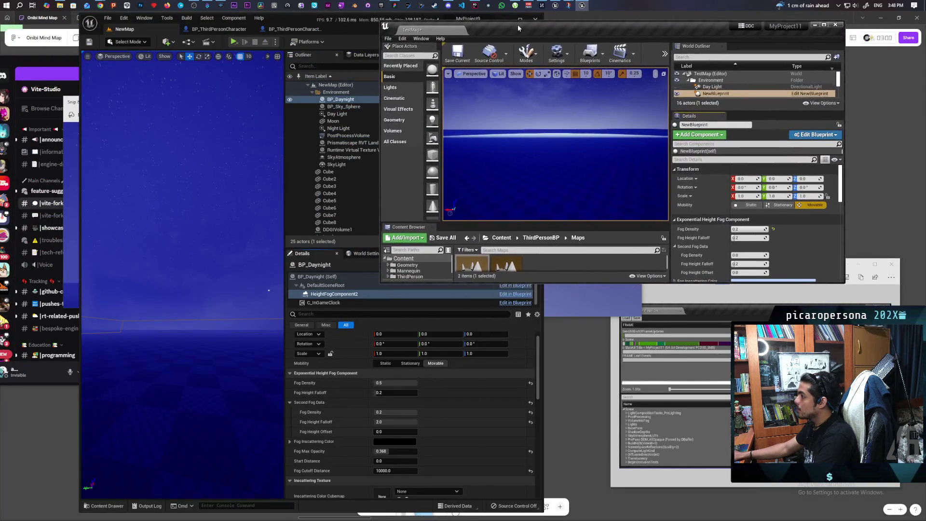
pyautogui.moveTo(380, 85); pyautogui.dragTo(552, 87)
pyautogui.moveTo(734, 110); pyautogui.dragTo(645, 110)
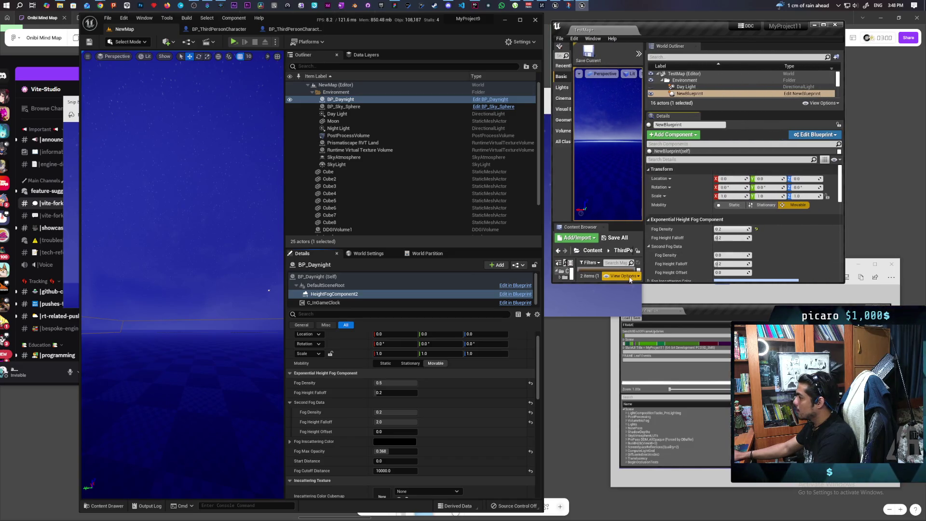
pyautogui.moveTo(631, 284); pyautogui.dragTo(618, 516)
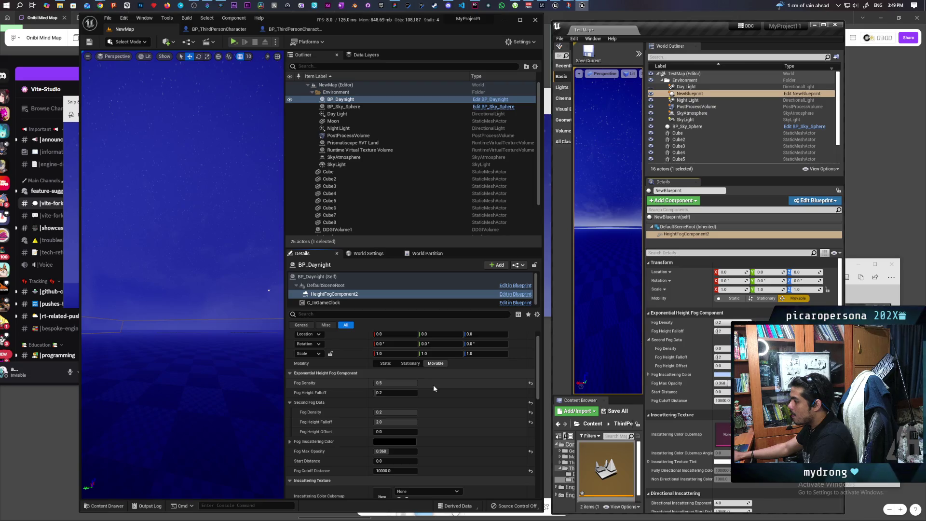
pyautogui.click(531, 384)
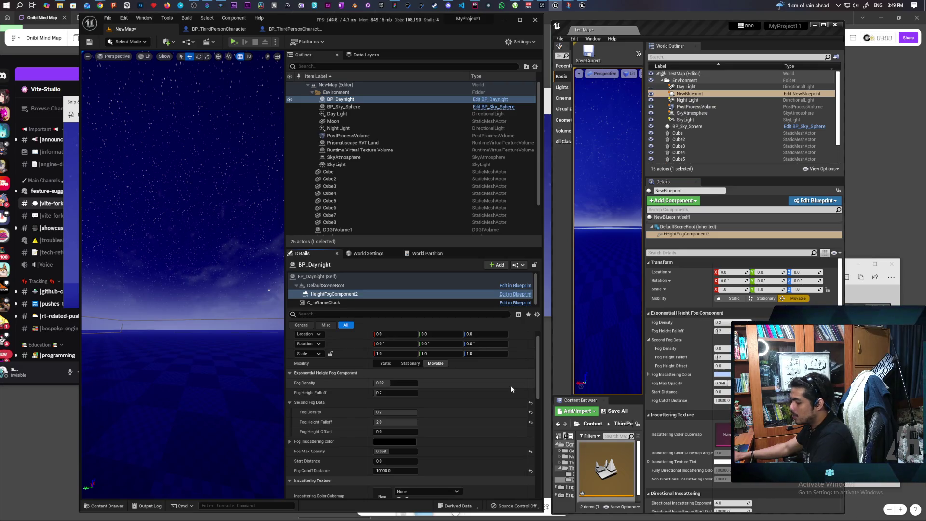
# - Undo the reset to restore Fog Density 0.5, then bring up the Epic Games Launcher library
pyautogui.hotkey('ctrl', 'z')
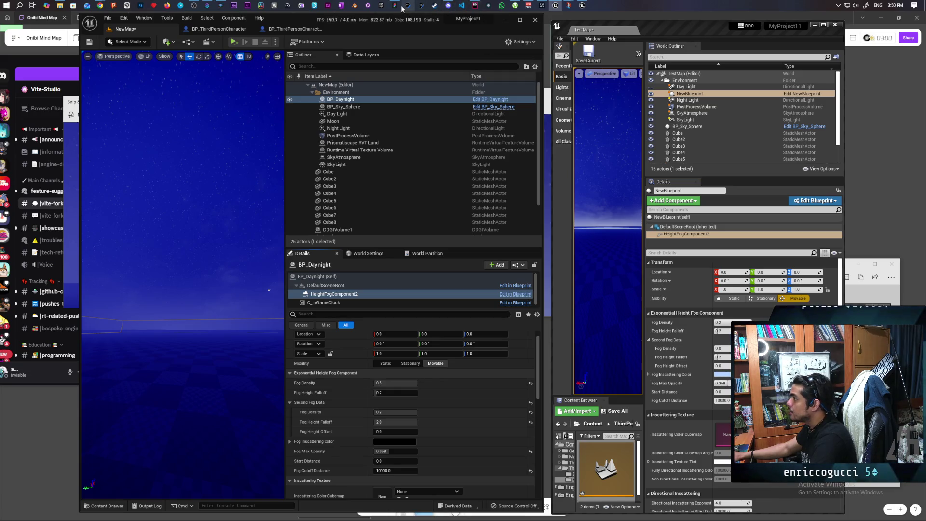
pyautogui.click(381, 6)
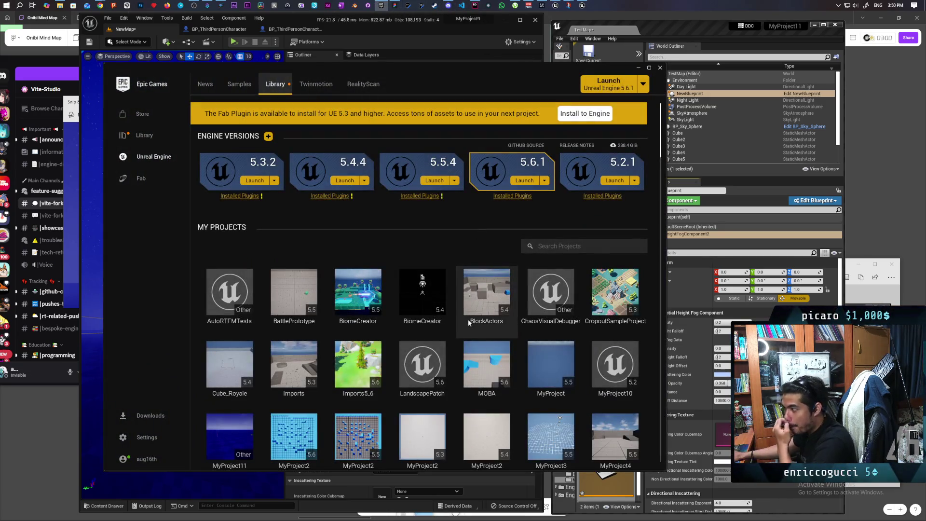
# - Scroll My Projects in the Launcher library and open the Onibi project
pyautogui.scroll(-5, 497, 345)
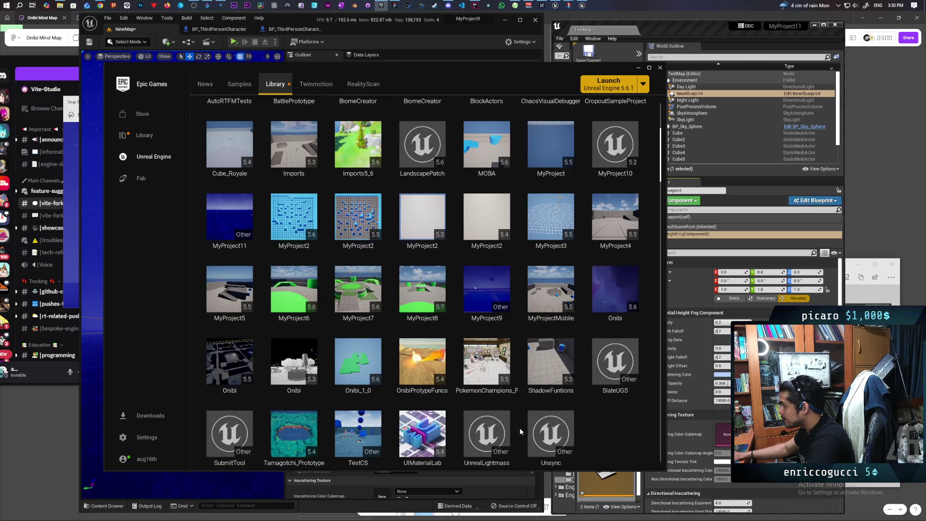
pyautogui.doubleClick(608, 309)
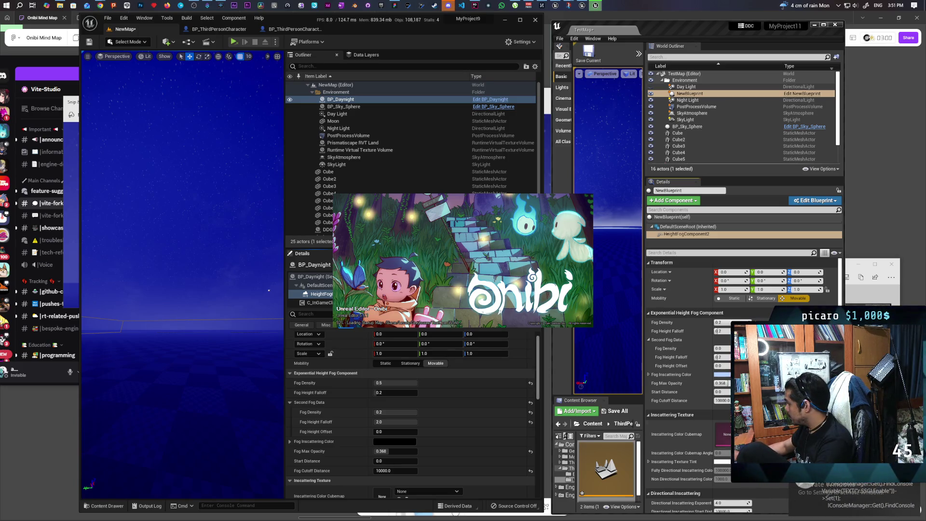
# - Show the #vite-fork-dev reply with IConsoleManager code toggling r.RayTracing console variables
pyautogui.click(448, 5)
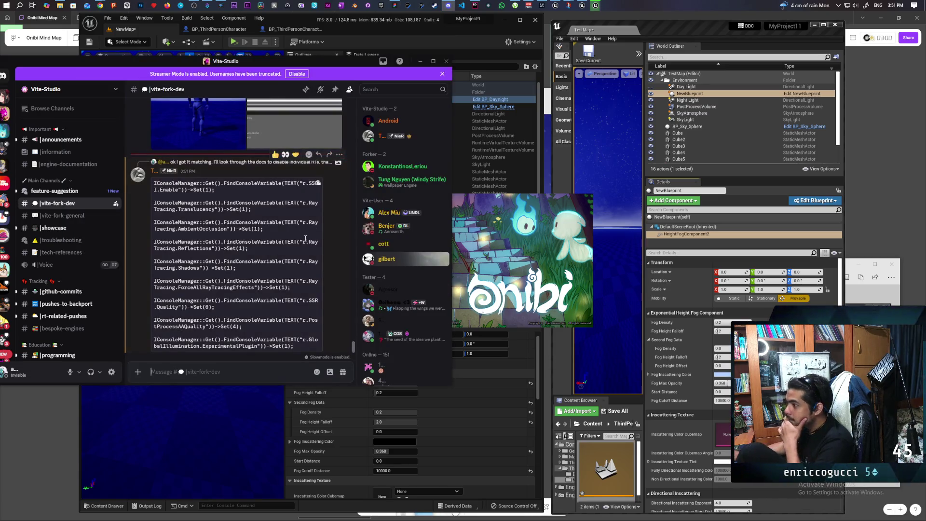
pyautogui.scroll(2, 305, 237)
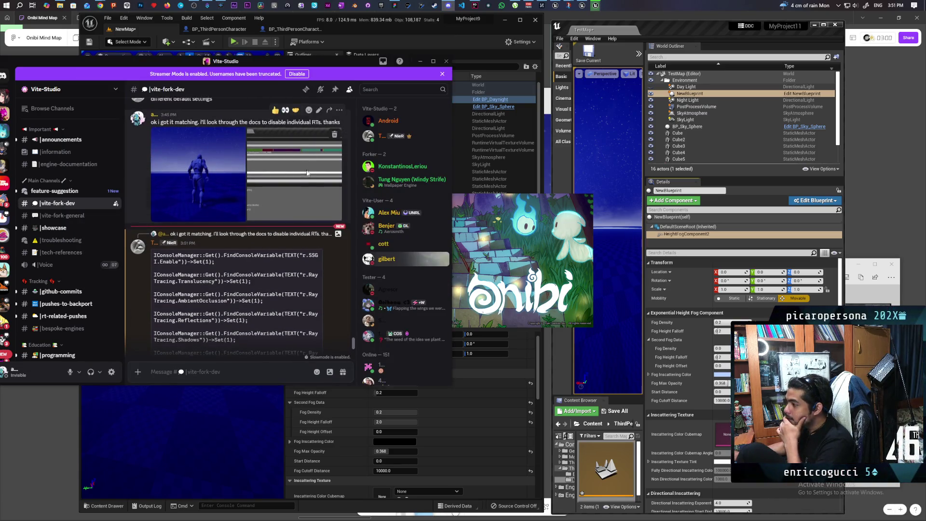
pyautogui.scroll(-2, 306, 166)
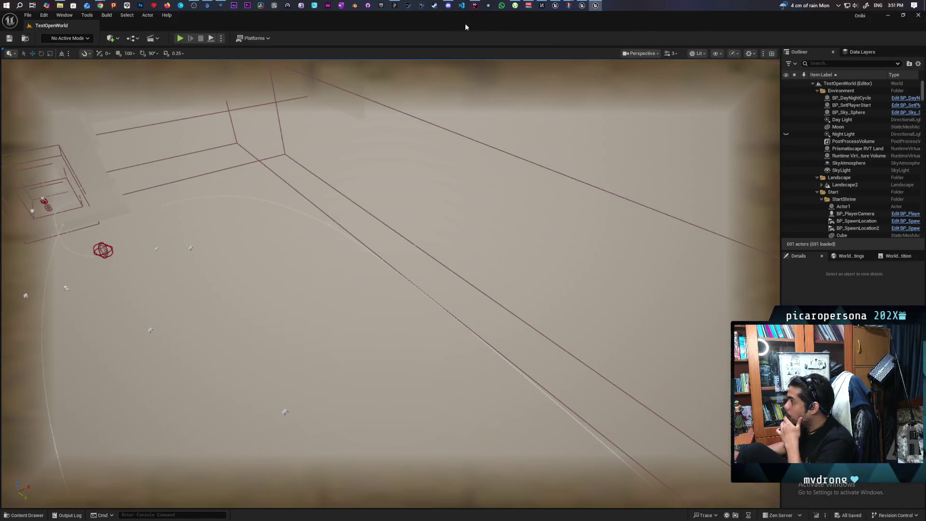
# - Bring the Discord code reply back over the loaded Onibi TestOpenWorld level
pyautogui.click(448, 5)
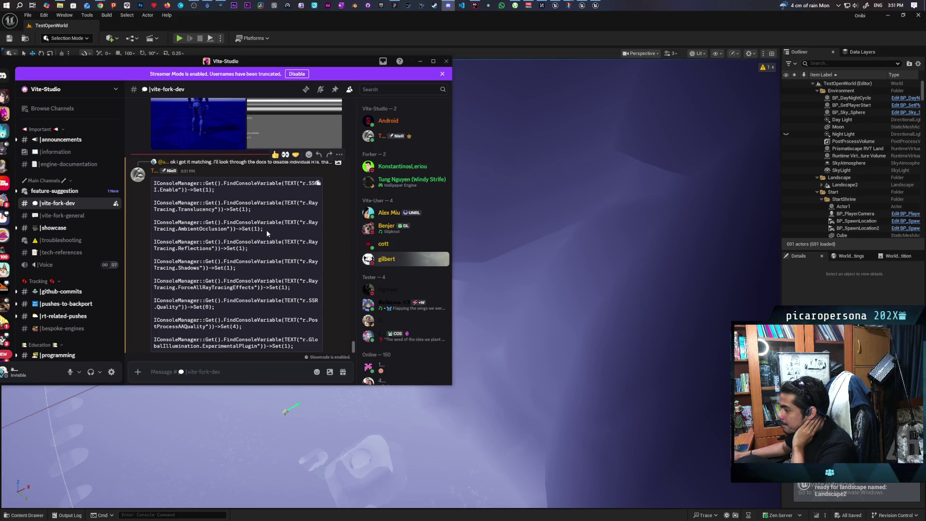
# - Select the posted ray tracing console command block in Discord and return to the Unreal editor
pyautogui.moveTo(155, 183)
pyautogui.mouseDown()
pyautogui.moveTo(223, 186)
pyautogui.moveTo(217, 198)
pyautogui.moveTo(241, 203)
pyautogui.moveTo(307, 346)
pyautogui.mouseUp()
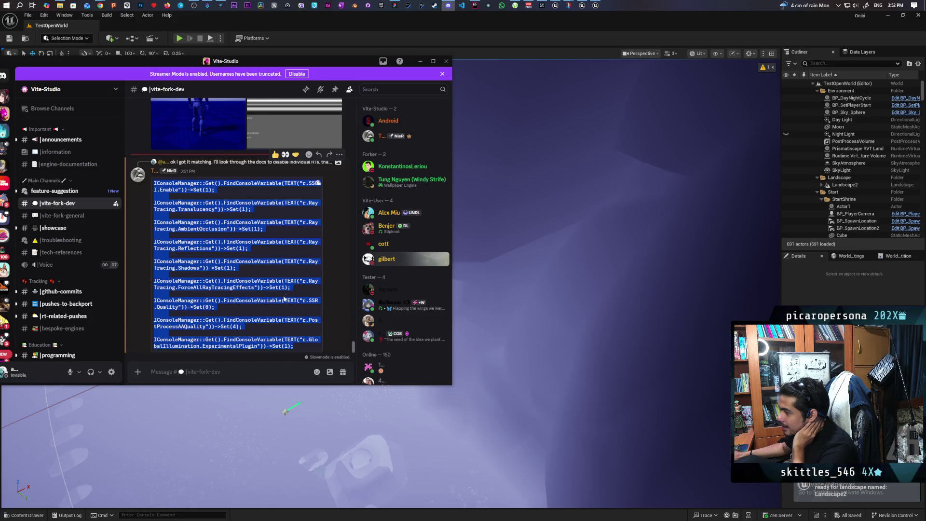
pyautogui.scroll(3, 284, 298)
pyautogui.scroll(-3, 283, 293)
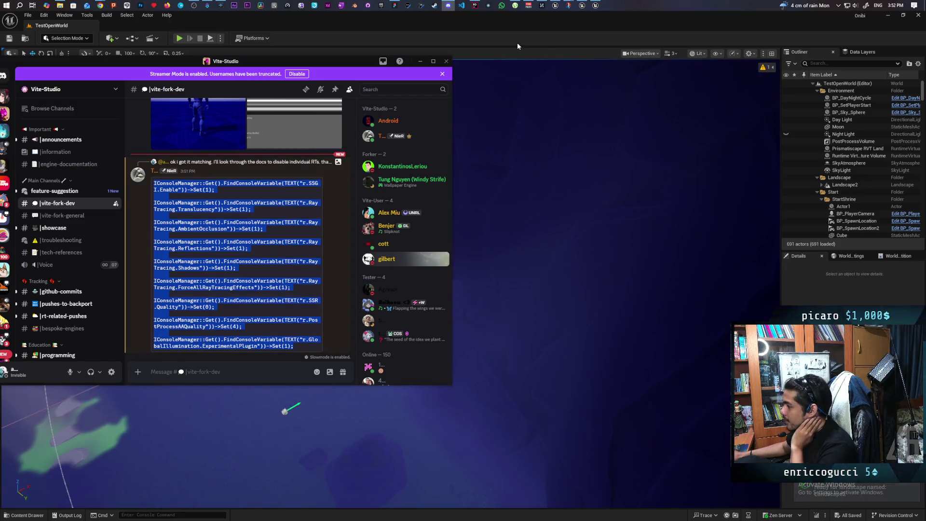
pyautogui.moveTo(582, 4)
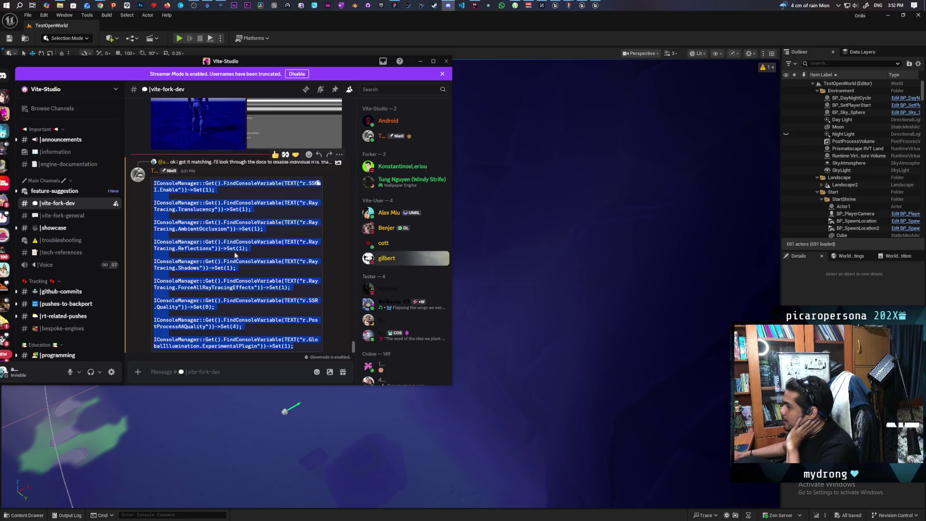
pyautogui.click(765, 67)
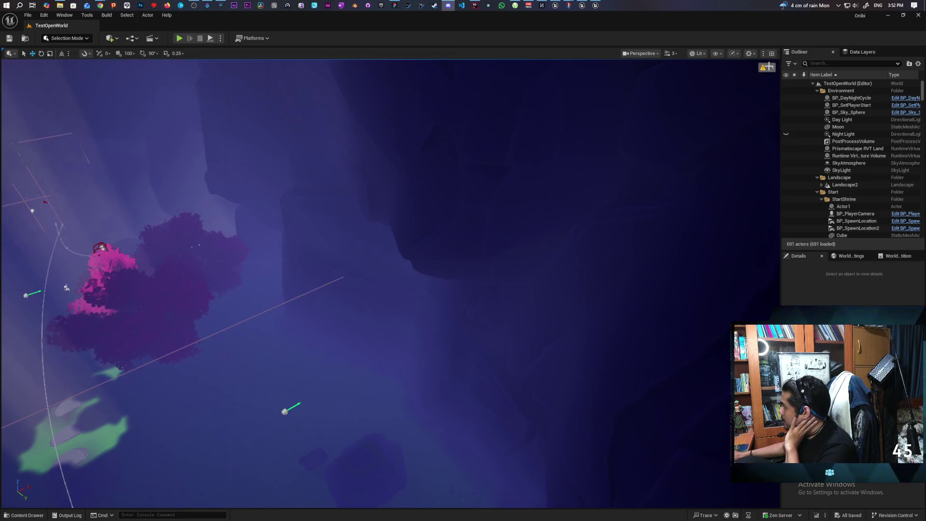
# - Update the landscape, inspect BP_DayNightCycle's HeightFogComponent1, and widen the Outliner and Details panels
pyautogui.click(763, 78)
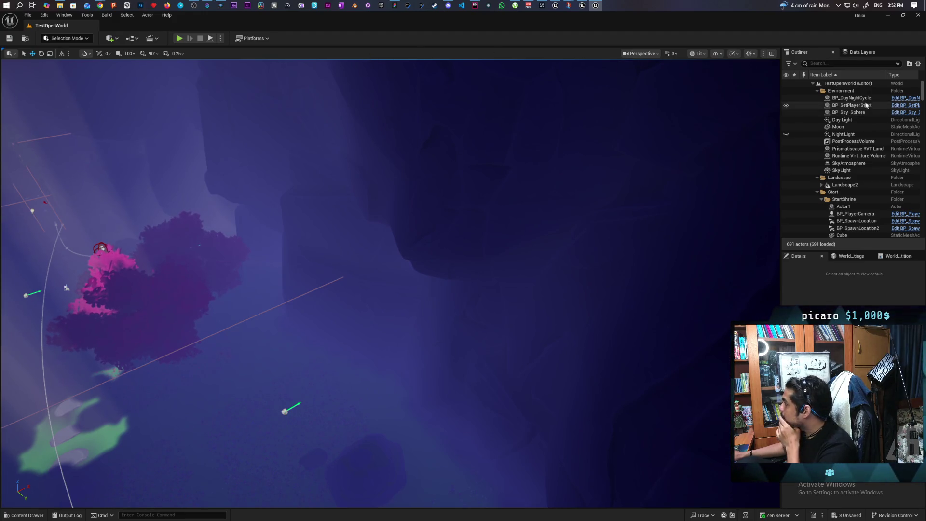
pyautogui.click(851, 98)
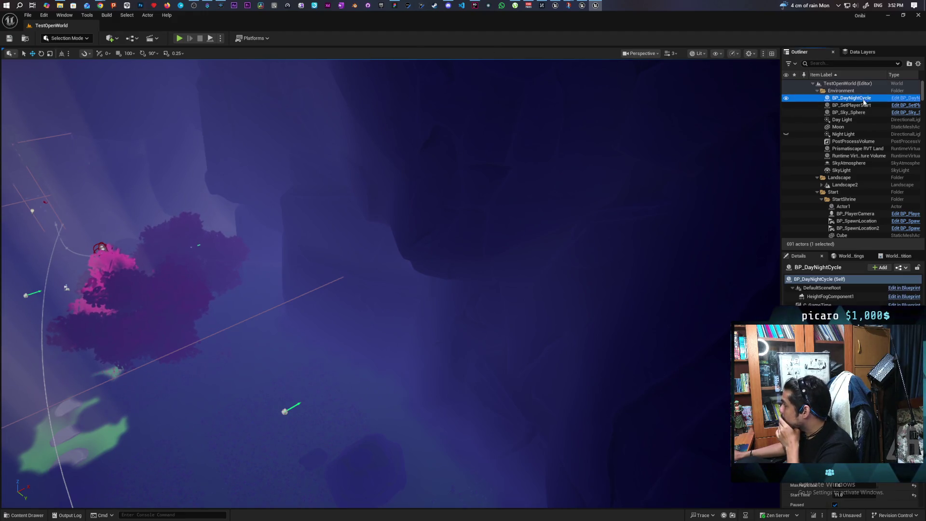
pyautogui.click(822, 297)
pyautogui.moveTo(780, 224); pyautogui.dragTo(609, 236)
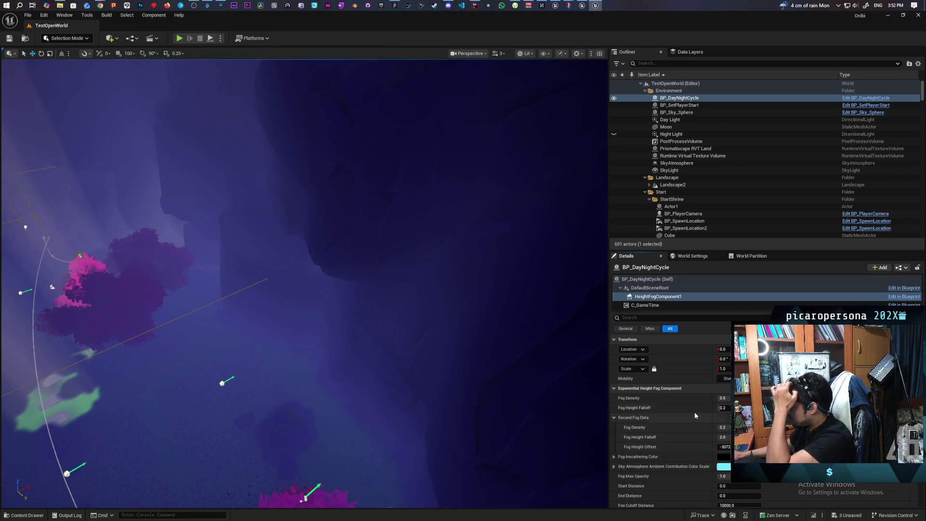
# - Open the TestLevel map from Content Drawer > Levels, saving pending changes
pyautogui.click(24, 38)
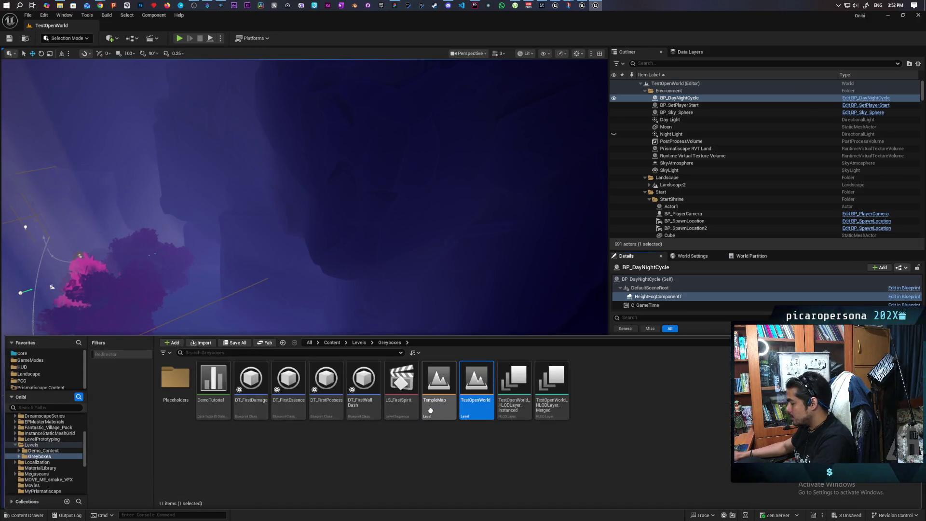
pyautogui.click(361, 343)
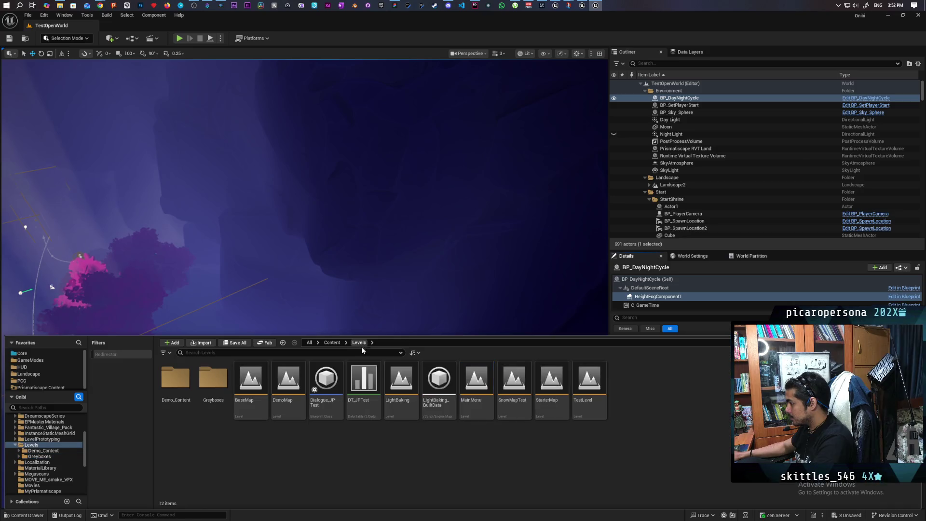
pyautogui.doubleClick(593, 402)
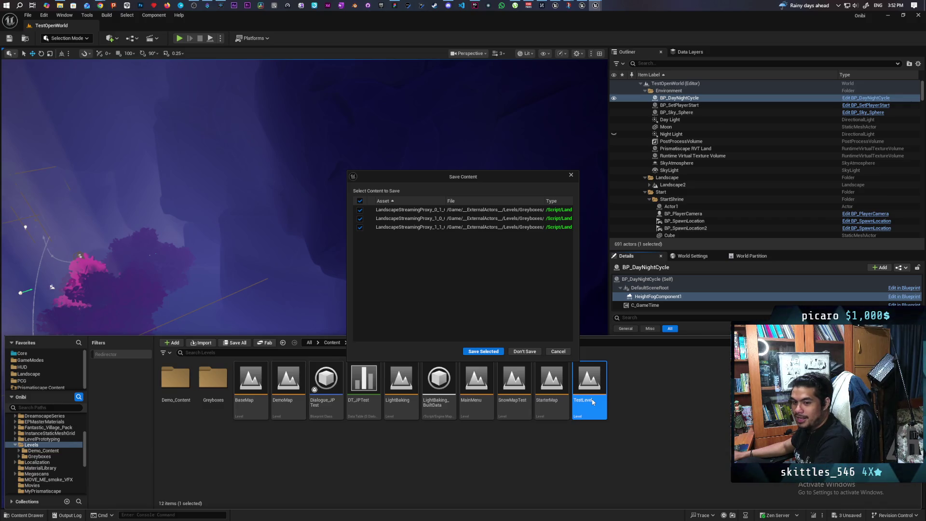
pyautogui.click(483, 353)
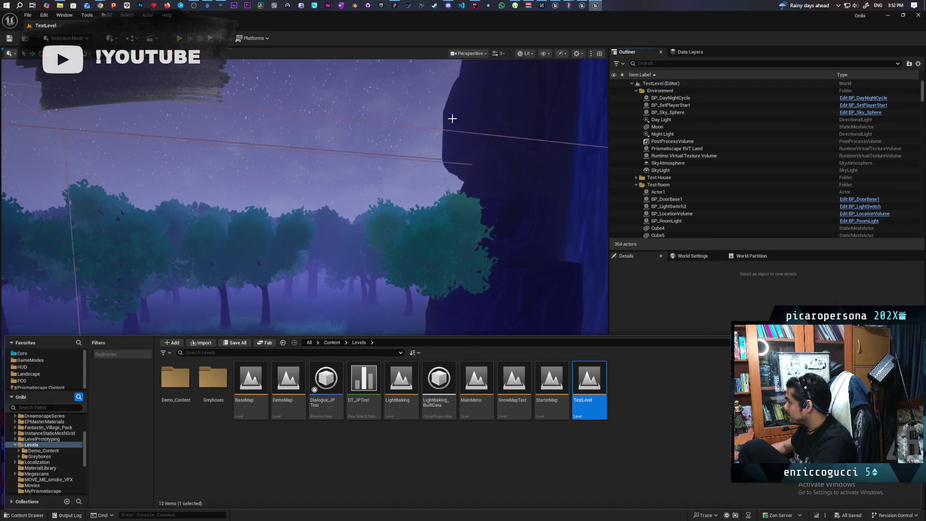
# - Inspect BP_DayNightCycle's height fog settings in TestLevel
pyautogui.click(673, 98)
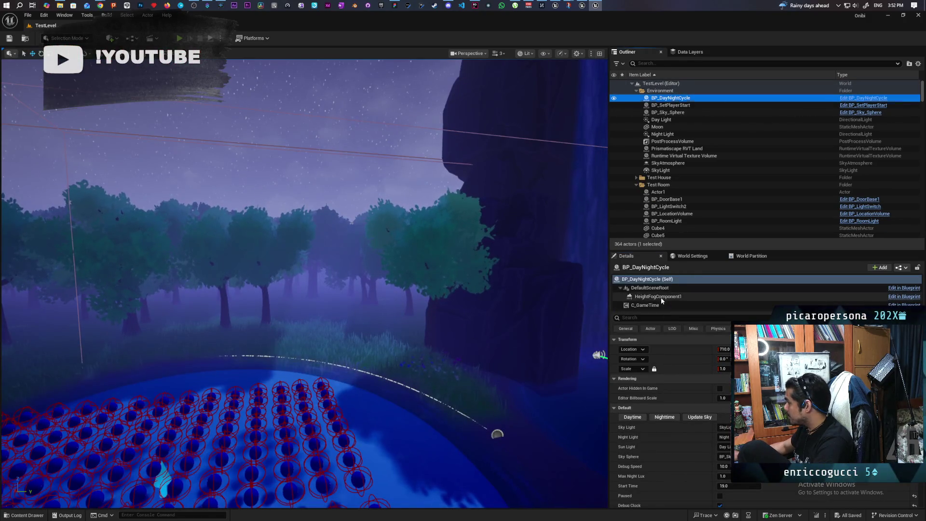
pyautogui.click(661, 297)
pyautogui.scroll(-2, 639, 429)
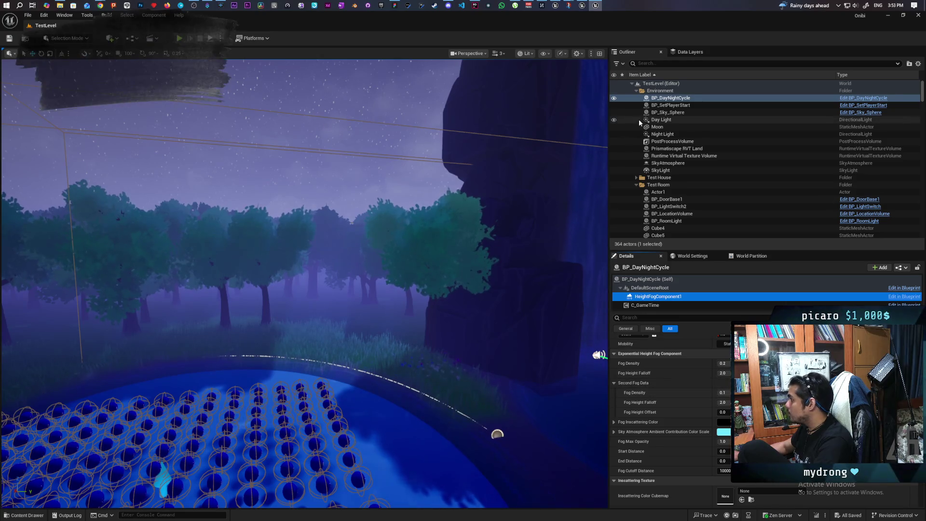
# - Bring the main TestLevel editor forward and browse into the Levels > Greyboxes folder
pyautogui.click(582, 5)
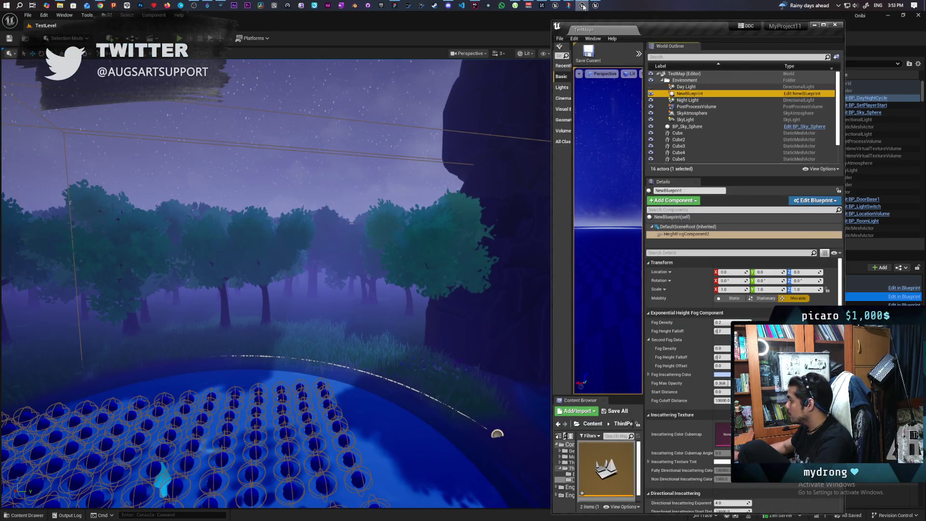
pyautogui.click(849, 24)
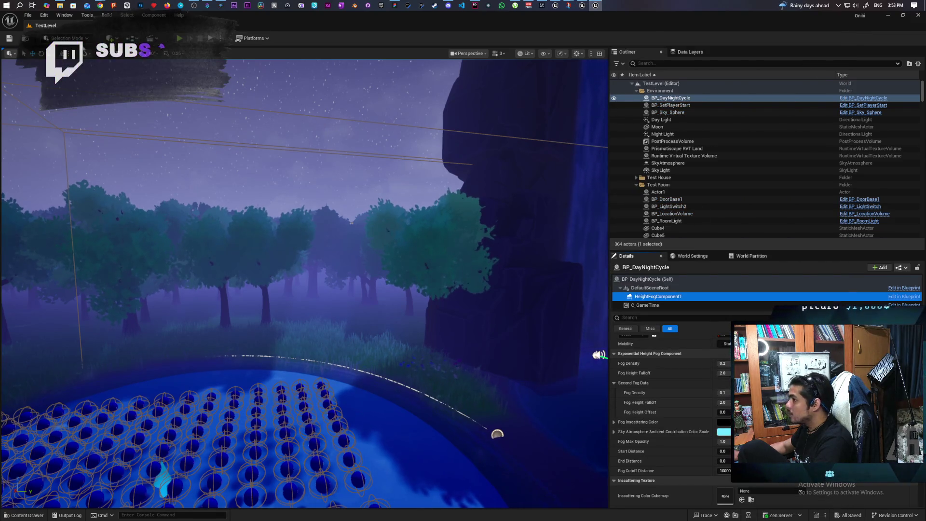
pyautogui.hotkey('ctrl', 'space')
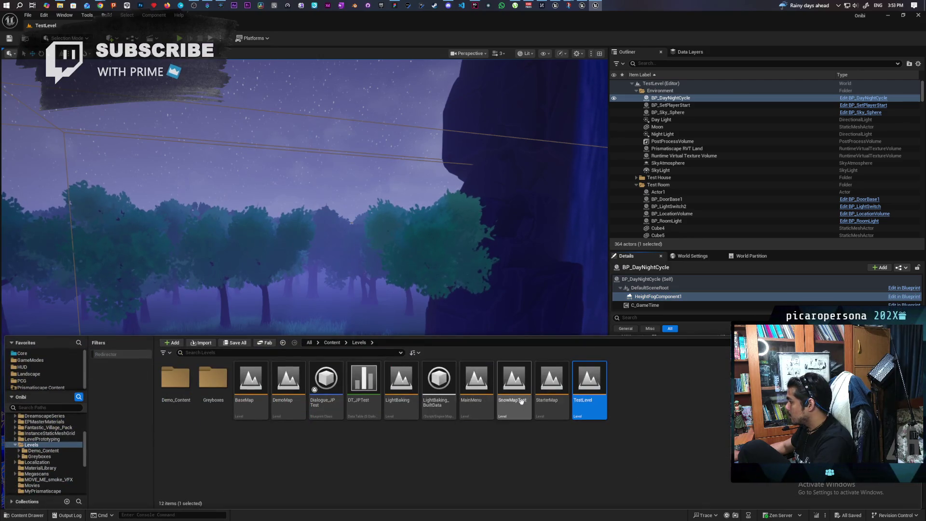
pyautogui.doubleClick(213, 381)
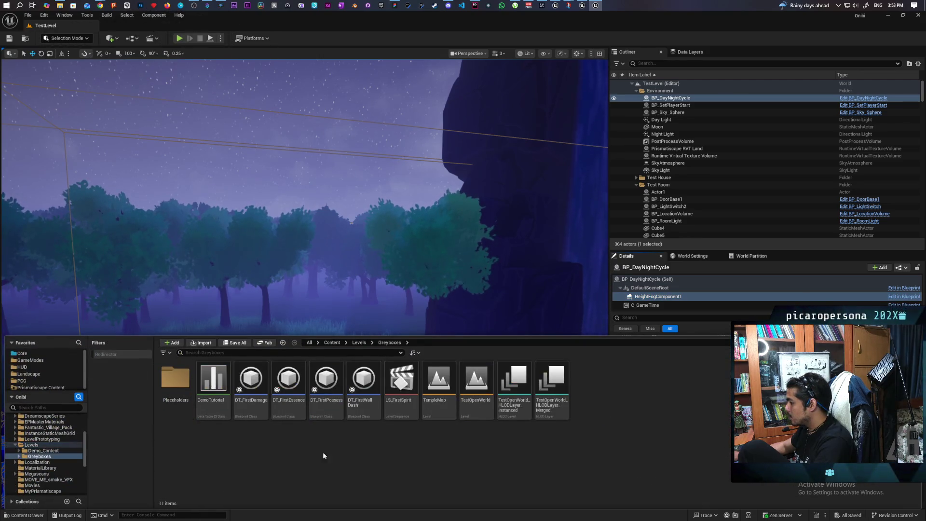
# - Open TestOpenWorld and check BP_DayNightCycle's height fog: Fog Density 0.5, Second Fog Density 0.2
pyautogui.doubleClick(472, 392)
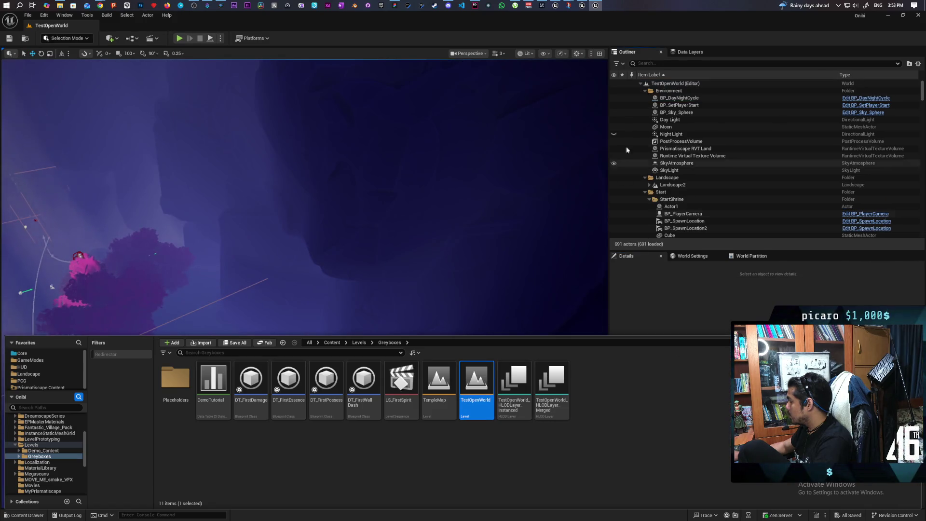
pyautogui.click(671, 98)
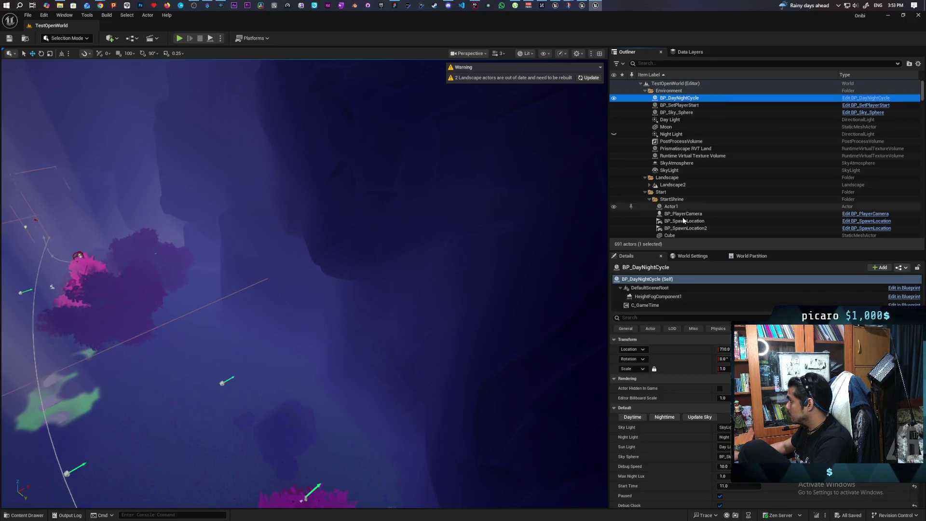
pyautogui.click(654, 297)
pyautogui.scroll(-3, 645, 426)
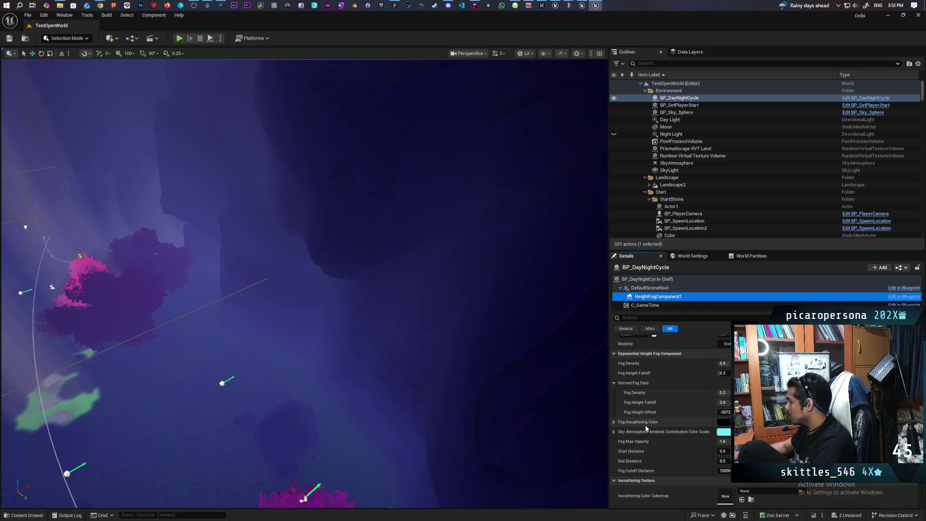
pyautogui.click(582, 8)
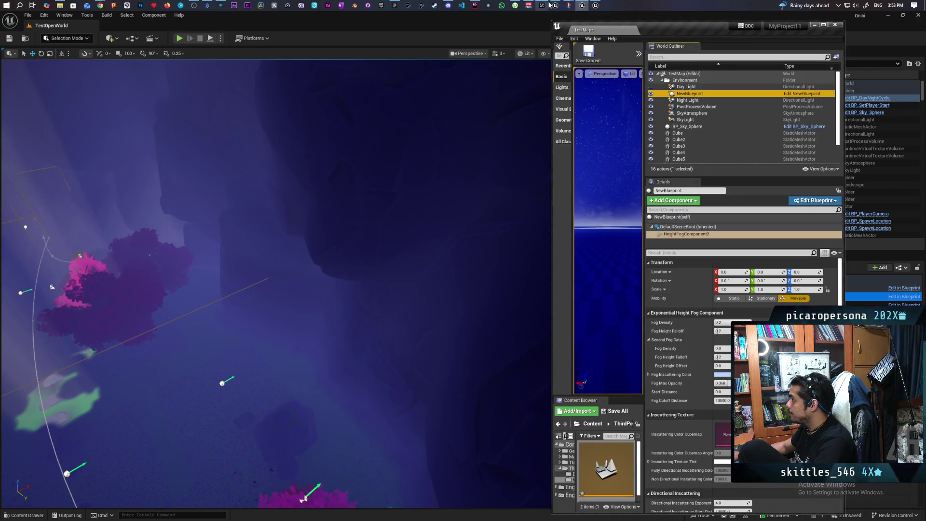
# - In the MyProject9 editor, delete the height fog component from NewBlueprint
pyautogui.click(552, 5)
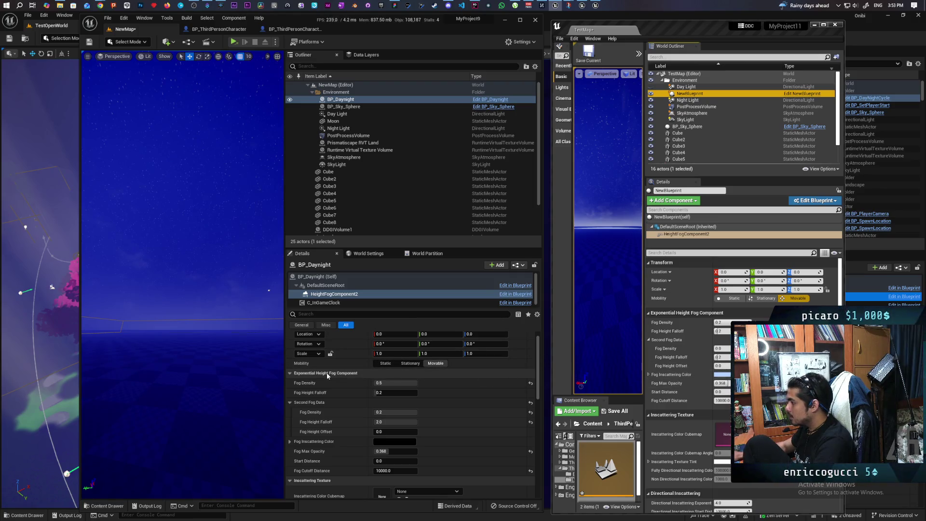
pyautogui.click(680, 234)
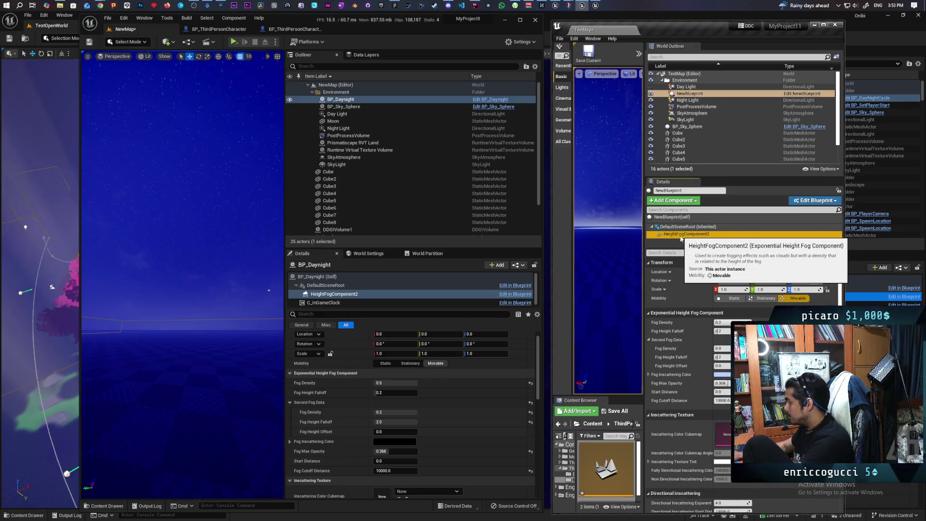
pyautogui.press('Delete')
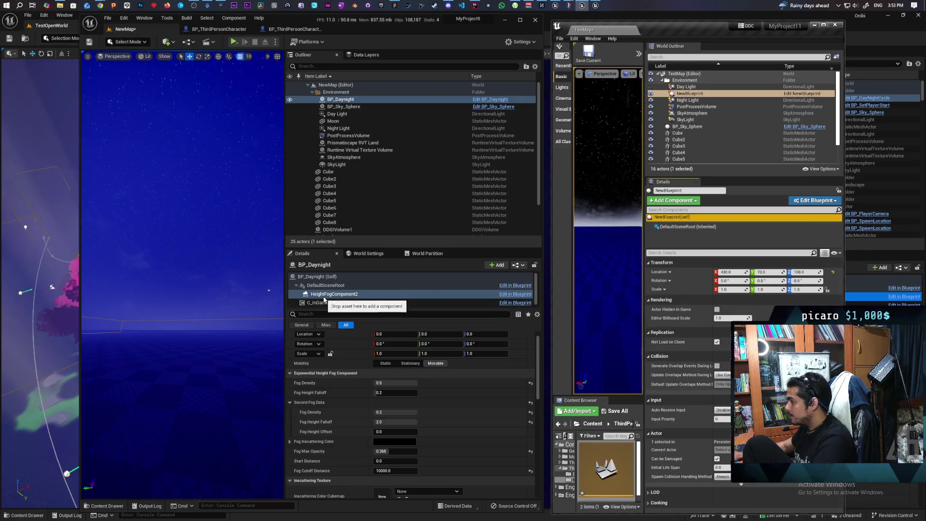
# - Paste BP_Daynight's HeightFogComponent2 onto NewBlueprint and undo the accidental actor rename
pyautogui.click(330, 295)
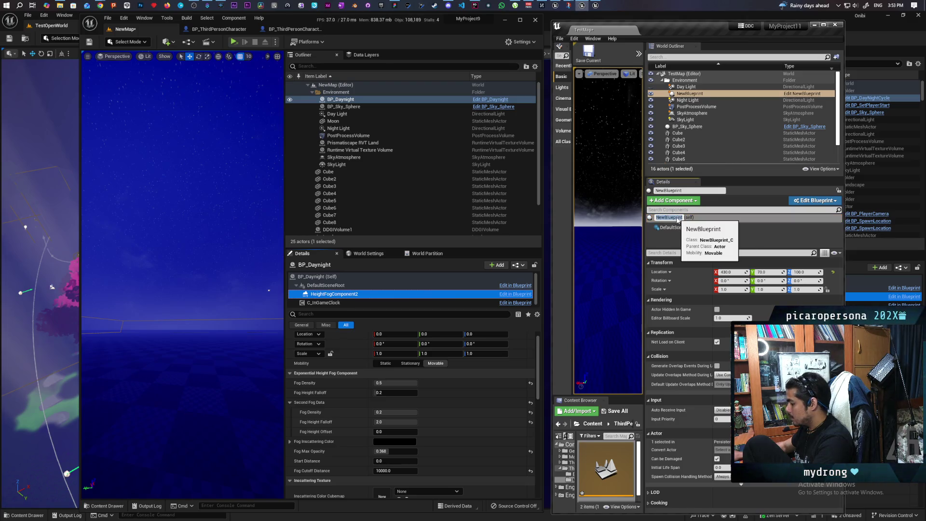
pyautogui.hotkey('ctrl', 'v')
pyautogui.press('Return')
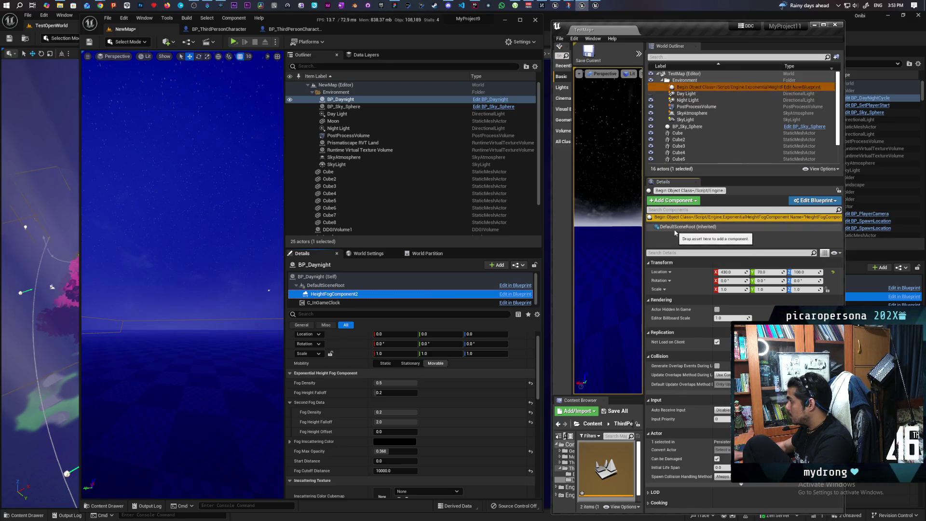
pyautogui.click(675, 227)
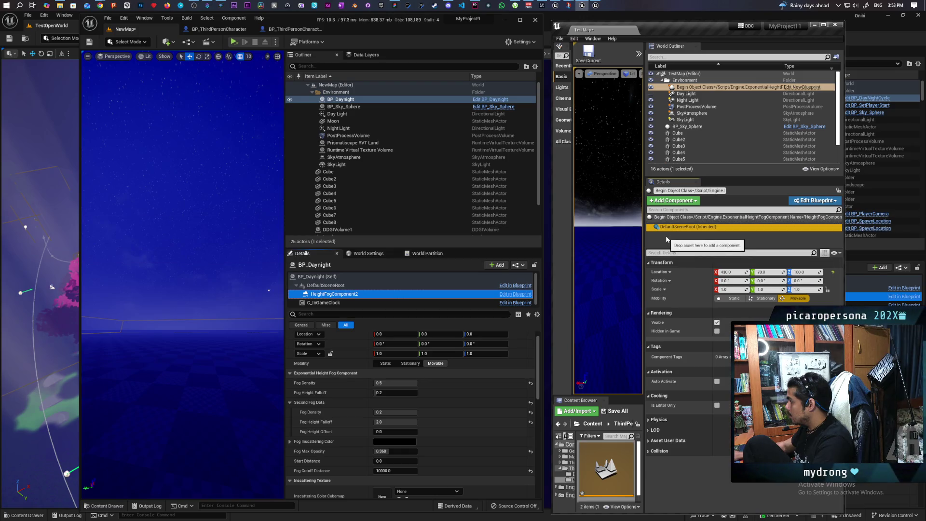
pyautogui.hotkey('ctrl', 'z')
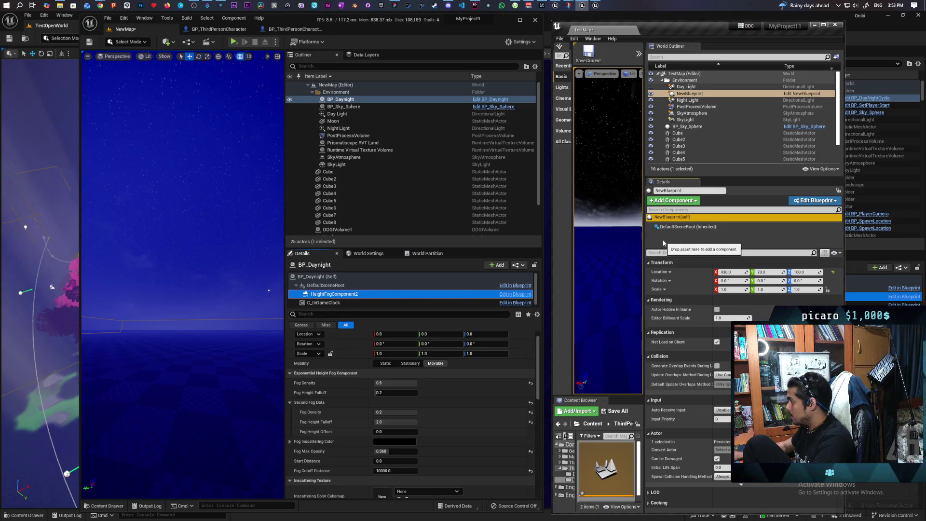
# - Add HeightFogComponent3 to NewBlueprint and widen the TestMap editor's viewport
pyautogui.moveTo(663, 240); pyautogui.dragTo(663, 240)
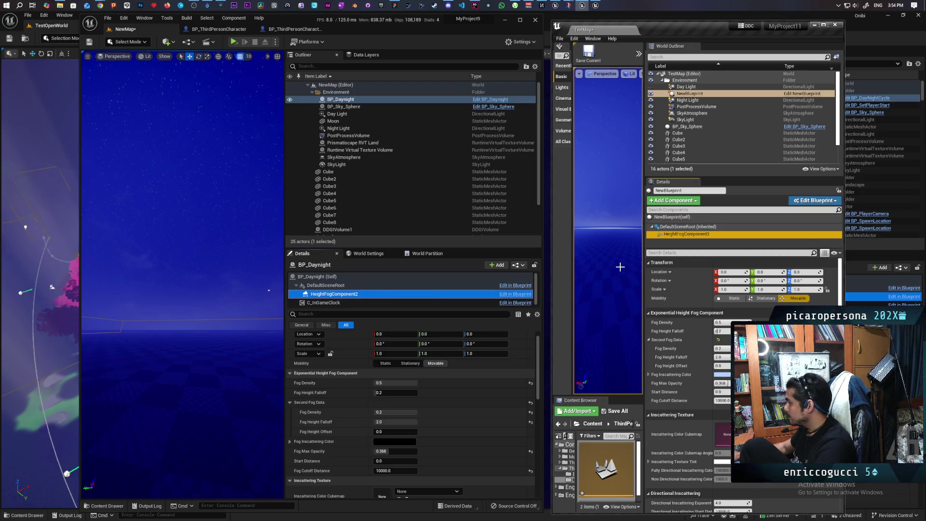
pyautogui.moveTo(640, 260)
pyautogui.mouseDown()
pyautogui.moveTo(837, 266)
pyautogui.moveTo(675, 270)
pyautogui.moveTo(717, 281)
pyautogui.moveTo(694, 286)
pyautogui.mouseUp()
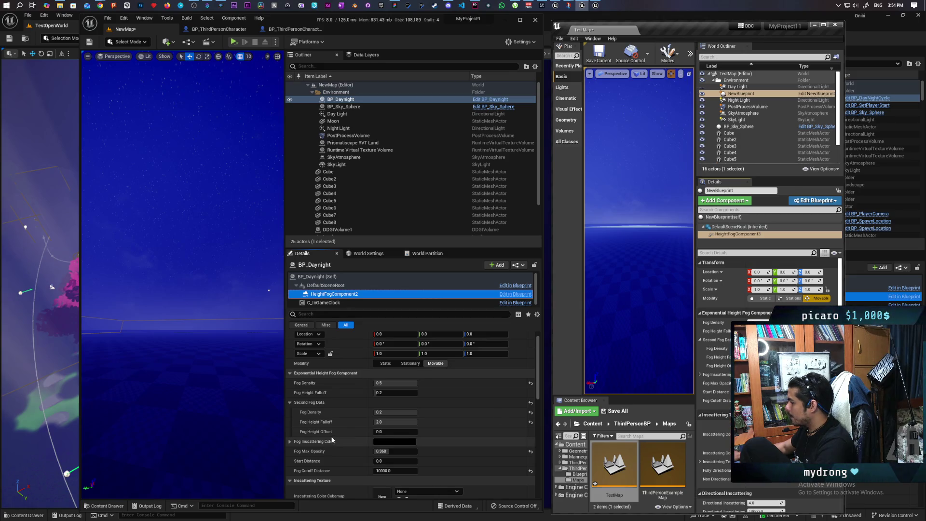
# - Scroll through the fog Details panel and dismiss the colour picker that opened
pyautogui.scroll(-1, 330, 439)
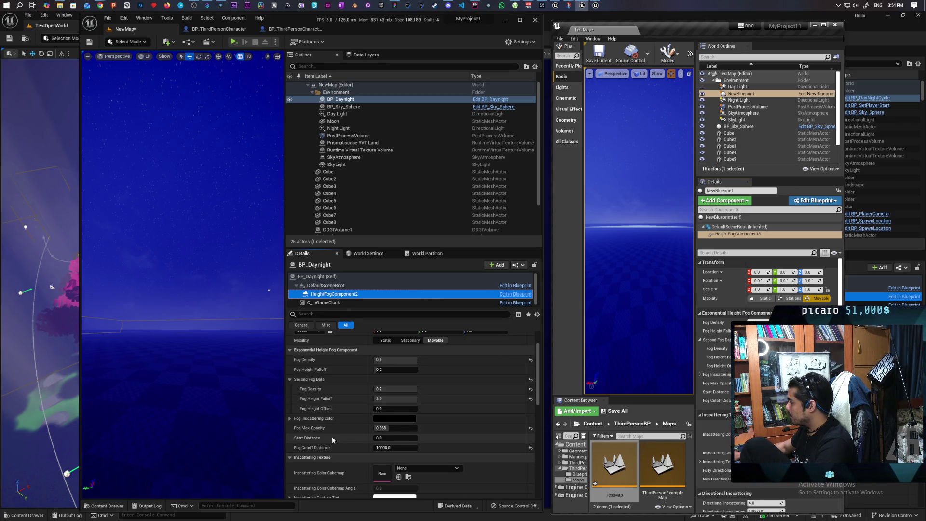
pyautogui.scroll(-1, 332, 436)
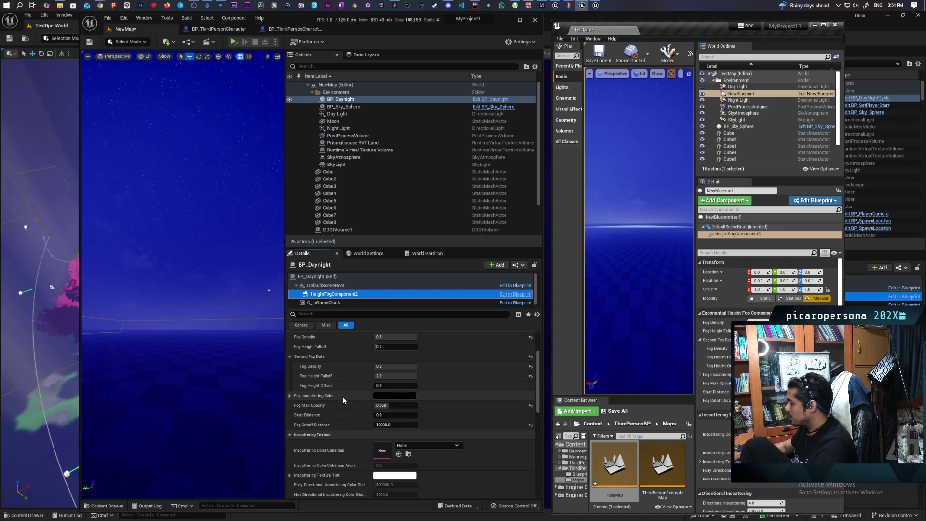
pyautogui.click(642, 357)
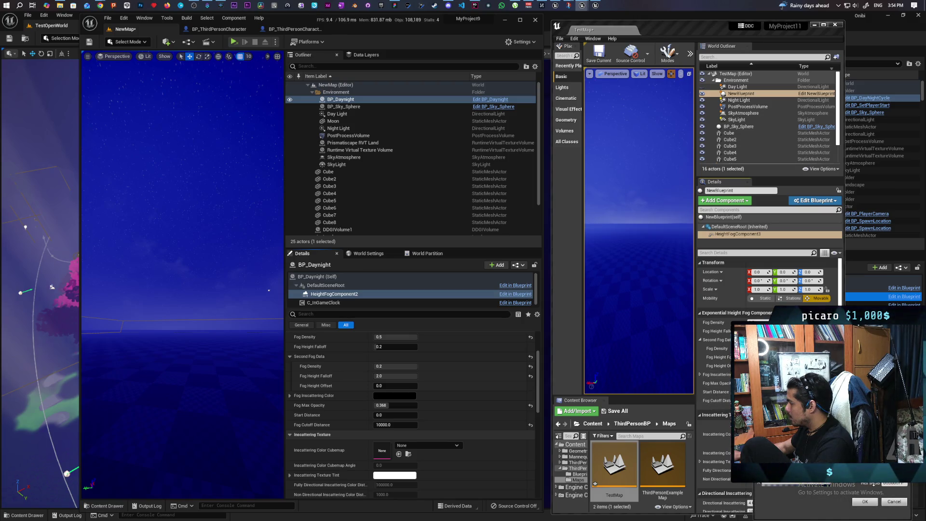
pyautogui.click(866, 502)
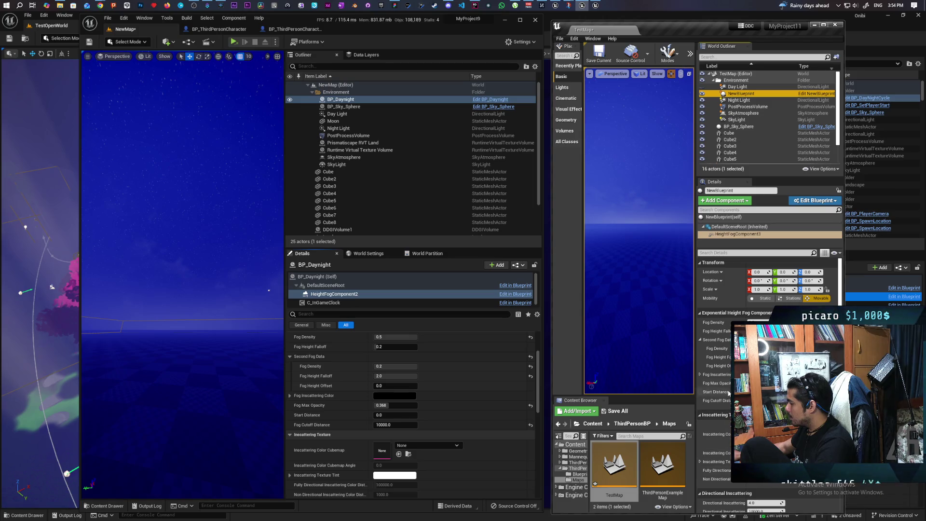
# - Reset Fog Inscattering Color to its default light blue and open its colour picker
pyautogui.scroll(-3, 722, 385)
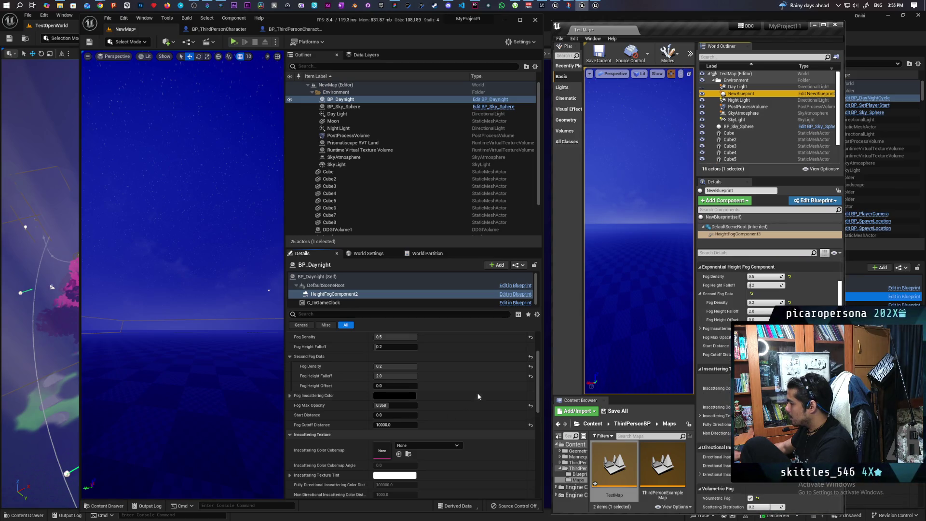
pyautogui.scroll(-2, 478, 395)
pyautogui.scroll(-1, 478, 396)
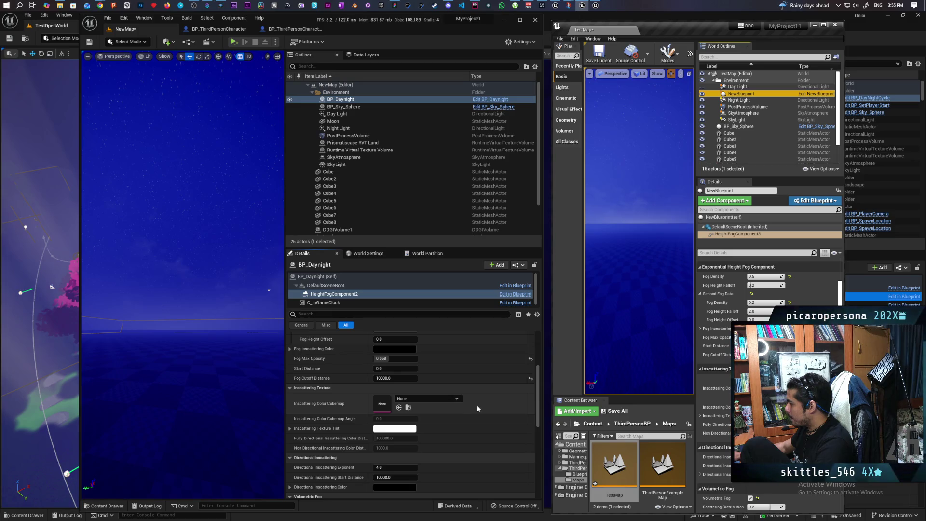
pyautogui.scroll(-2, 478, 409)
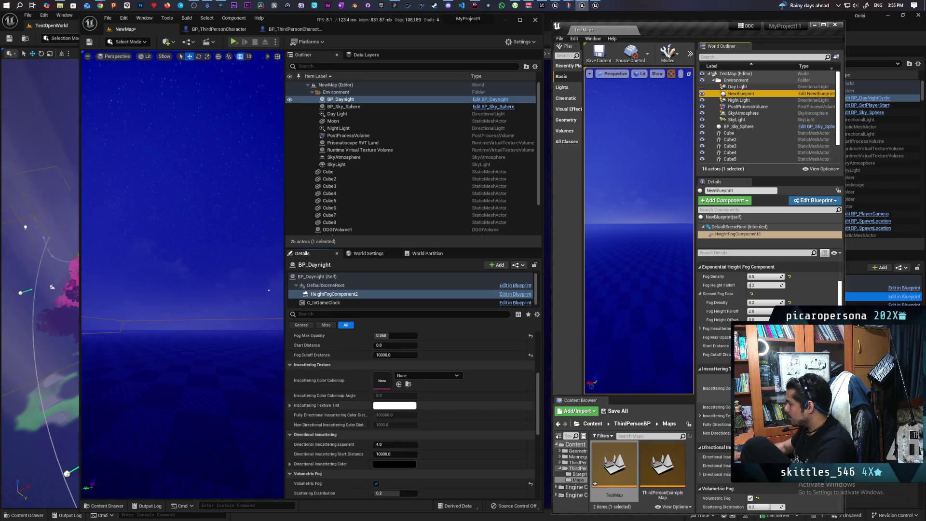
pyautogui.scroll(-5, 719, 390)
pyautogui.scroll(-1, 456, 411)
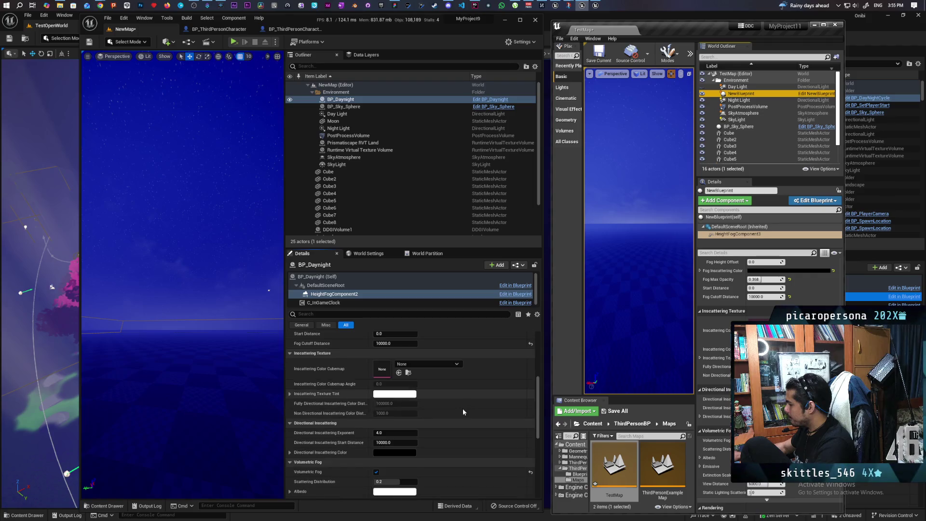
pyautogui.scroll(-1, 463, 412)
pyautogui.scroll(-1, 463, 412)
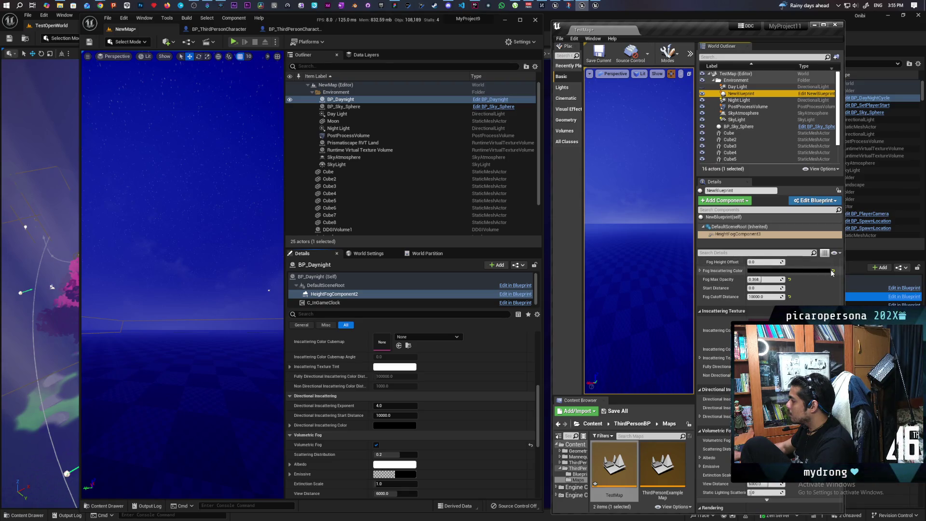
pyautogui.click(833, 273)
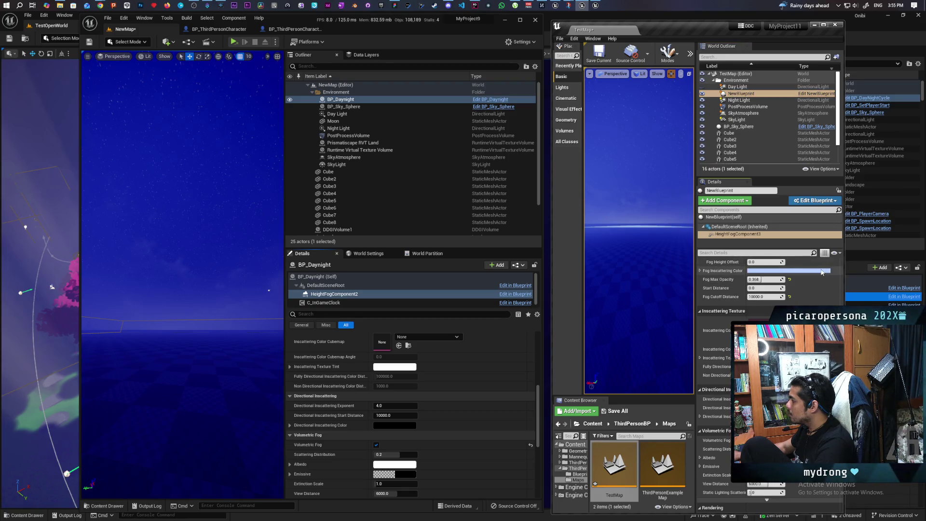
pyautogui.click(819, 273)
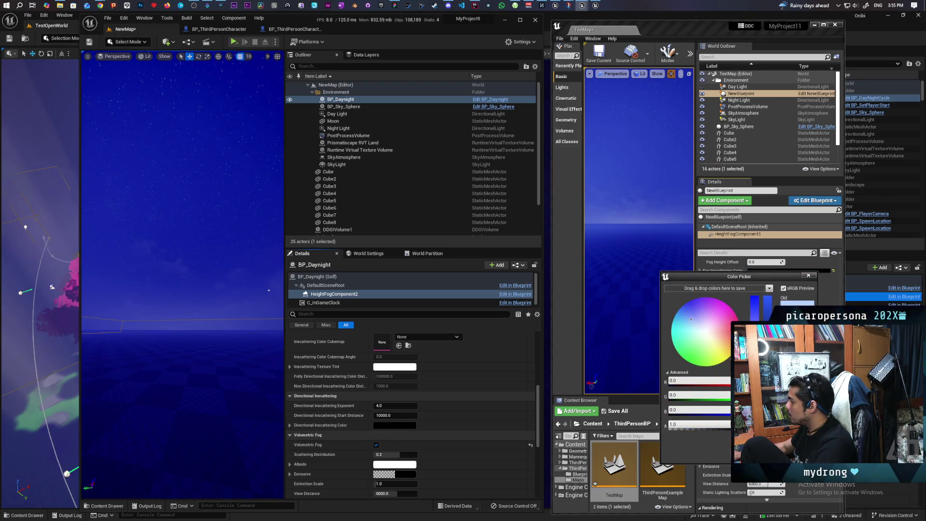
# - Cancel the colour picker, reverting Fog Inscattering Color to black
pyautogui.press('Escape')
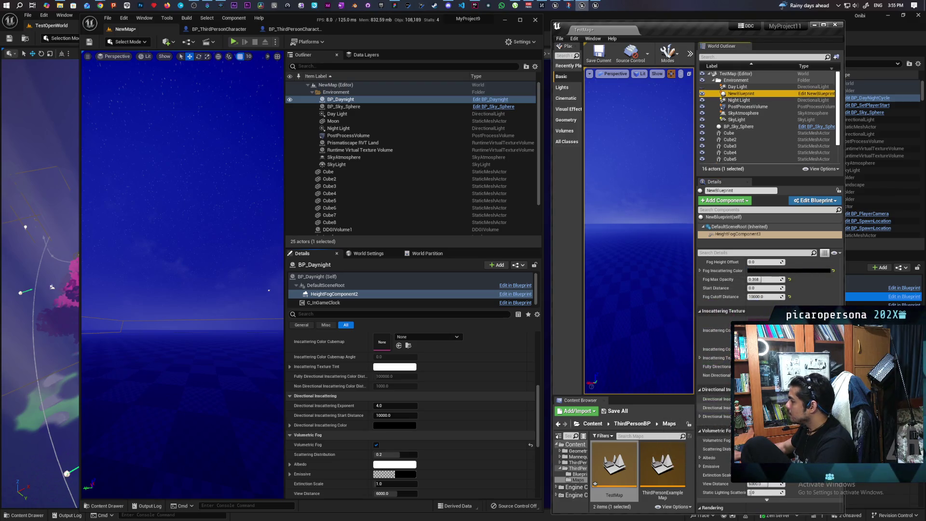
pyautogui.scroll(-3, 514, 385)
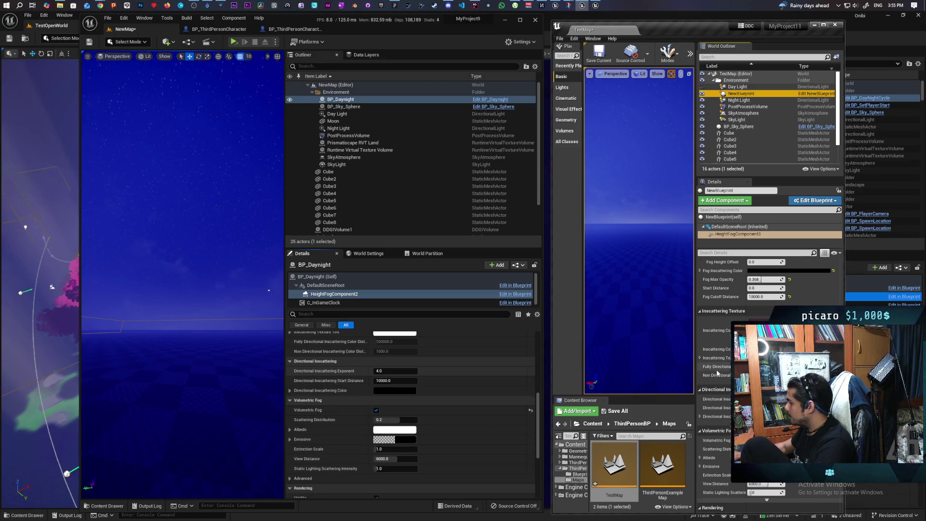
pyautogui.scroll(-2, 469, 390)
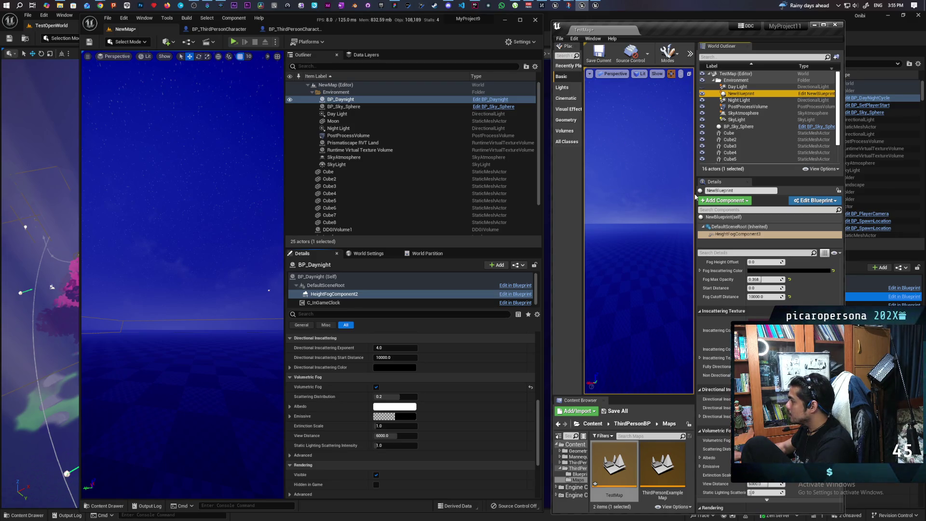
pyautogui.hotkey('alt', 'Tab')
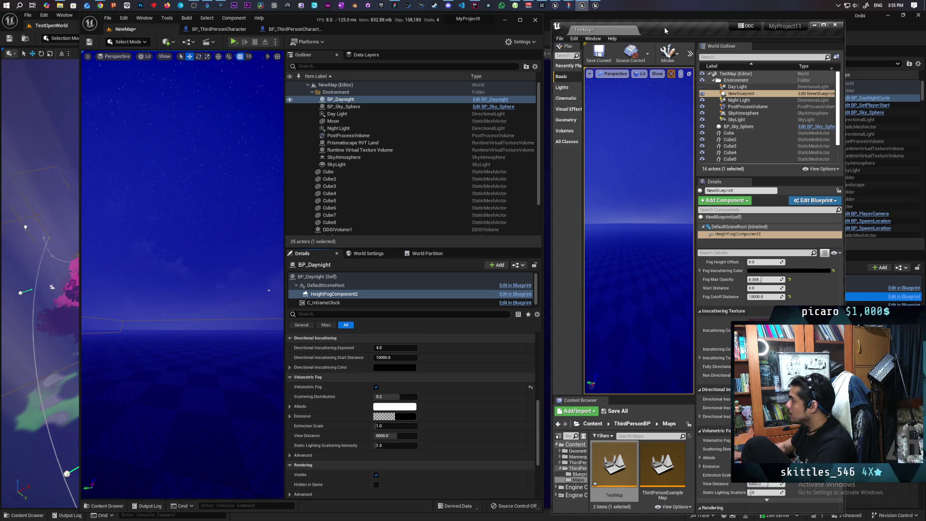
# - Maximize the TestMap editor, widen its level viewport, and launch the map standalone
pyautogui.doubleClick(704, 24)
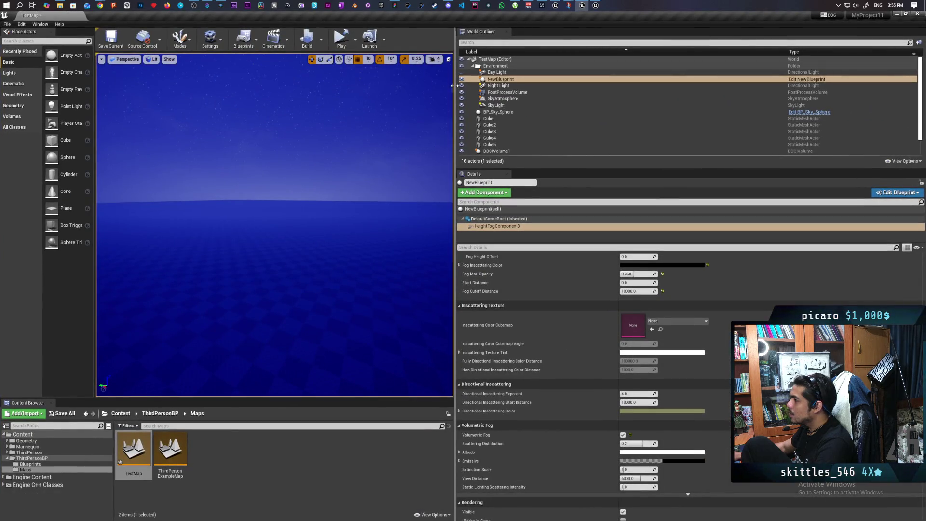
pyautogui.moveTo(454, 85); pyautogui.dragTo(734, 86)
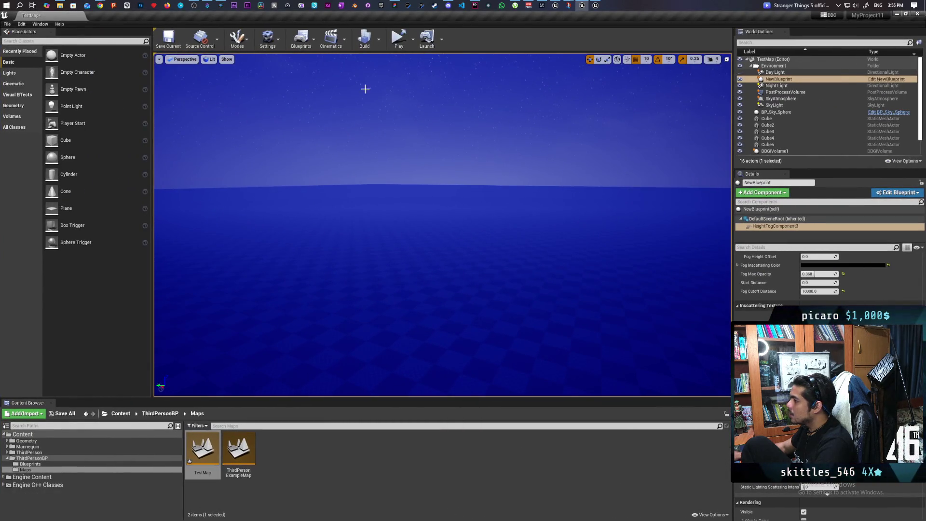
pyautogui.click(398, 39)
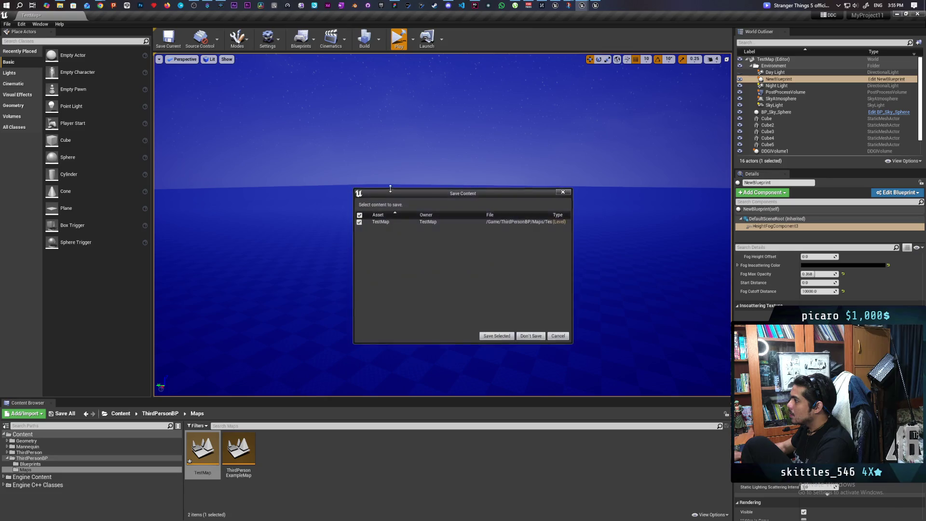
# - Save TestMap with Save Selected and let the MyProject11 standalone game launch
pyautogui.click(501, 337)
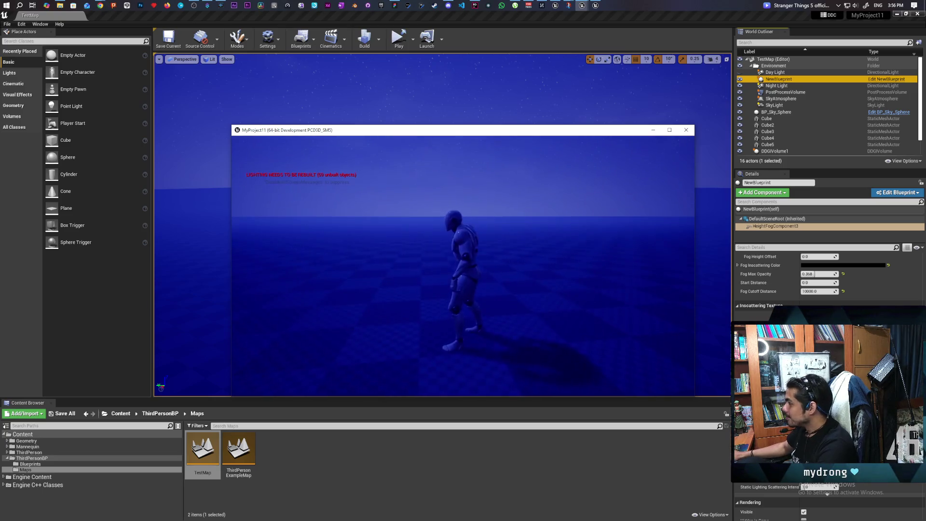
# - Walk the character around with W and S, revealing the cube wall
pyautogui.press('w')
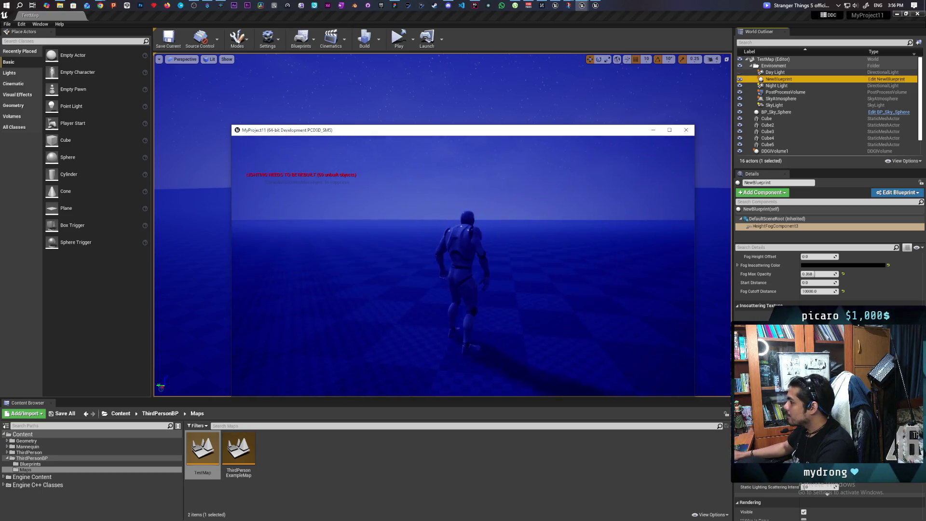
pyautogui.press('s')
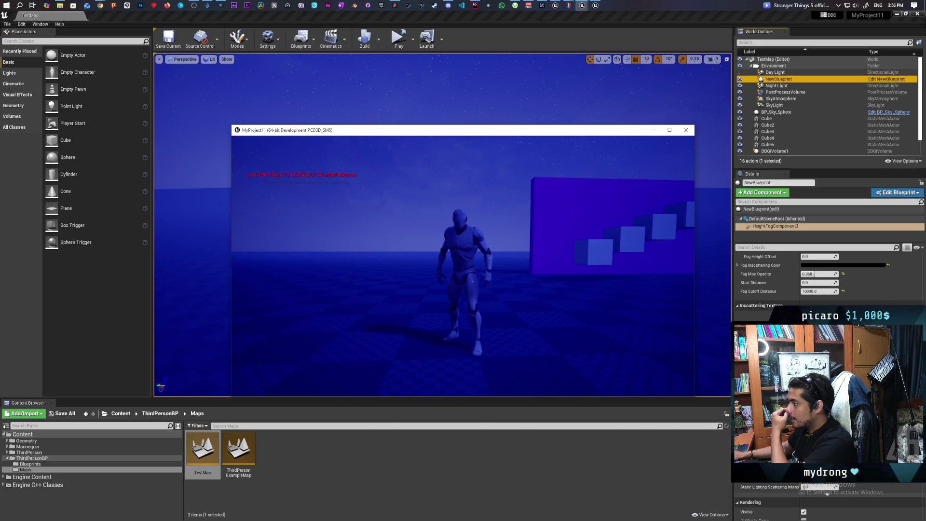
pyautogui.press('w')
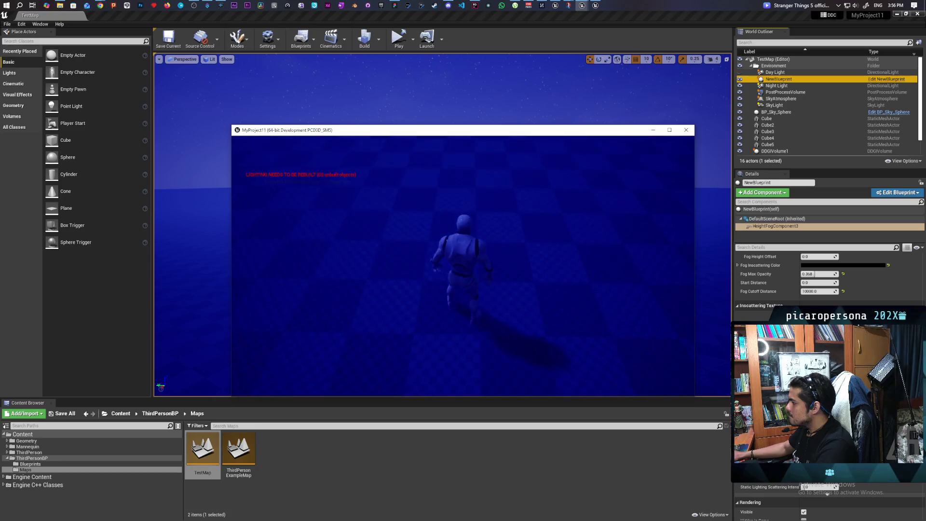
# - Show the FPS readout by rerunning stat fps from console history, then close the game
pyautogui.press('`')
pyautogui.press('Up')
pyautogui.press('Up')
pyautogui.press('Up')
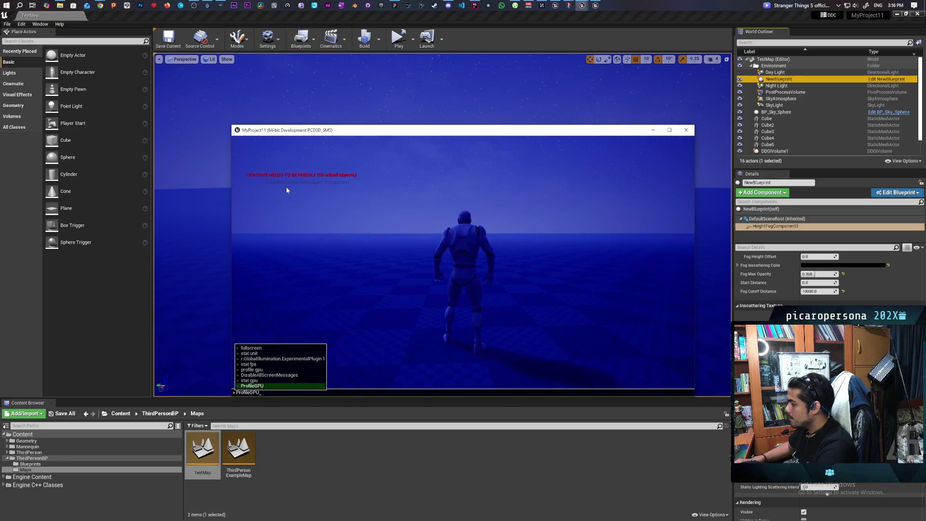
pyautogui.press('Return')
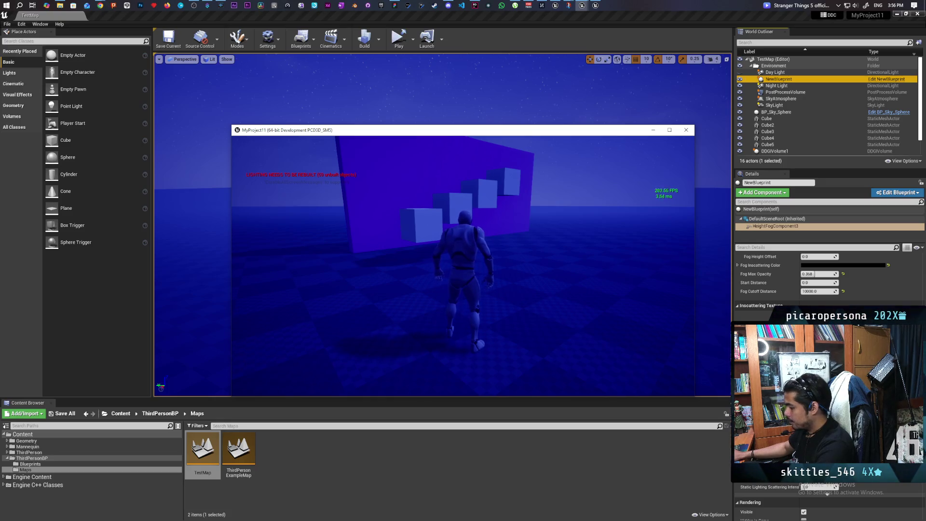
pyautogui.press('Escape')
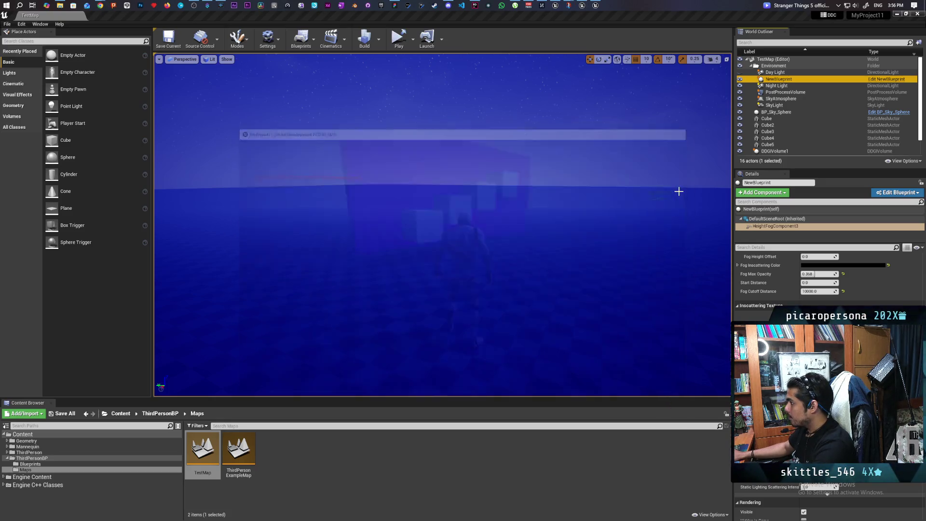
# - Open Documents\Unreal Projects\MyProject11\Config\DefaultEngine.ini in Notepad and move it to the right
pyautogui.click(898, 15)
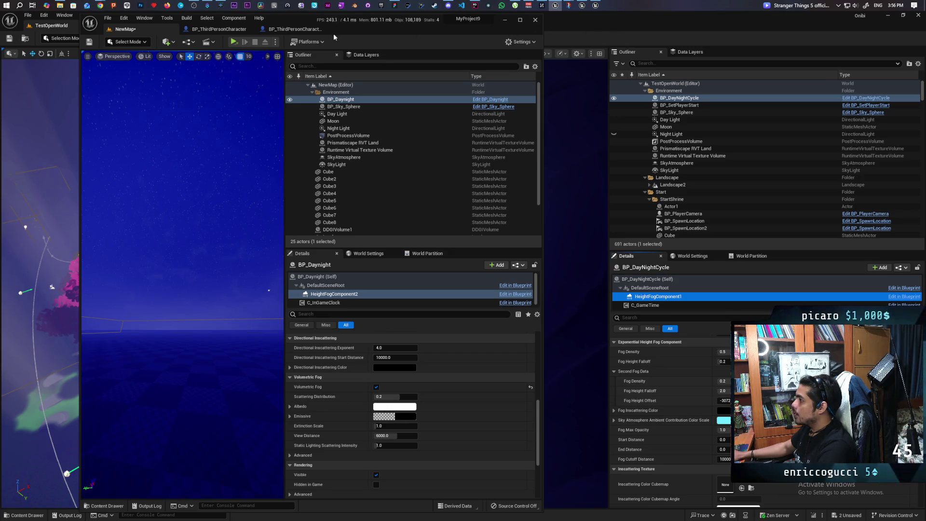
pyautogui.click(61, 5)
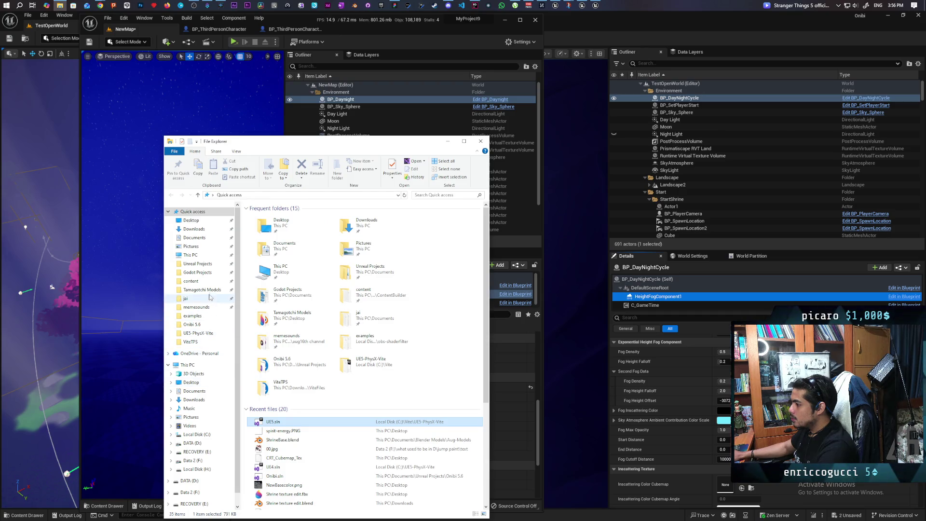
pyautogui.click(209, 264)
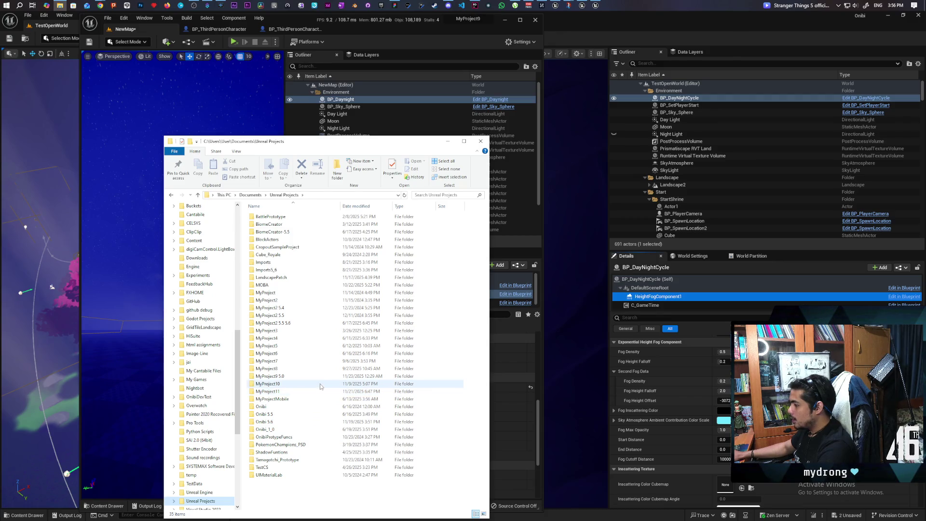
pyautogui.moveTo(313, 392)
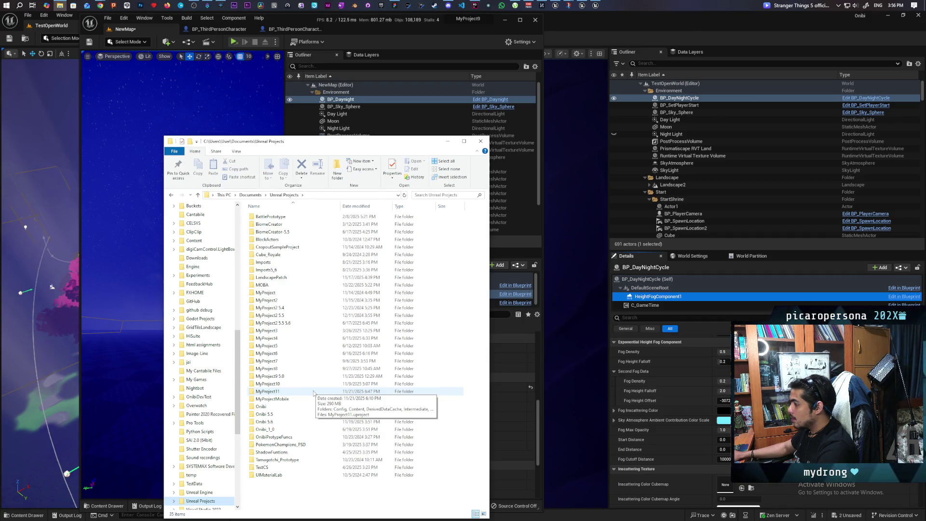
pyautogui.doubleClick(313, 392)
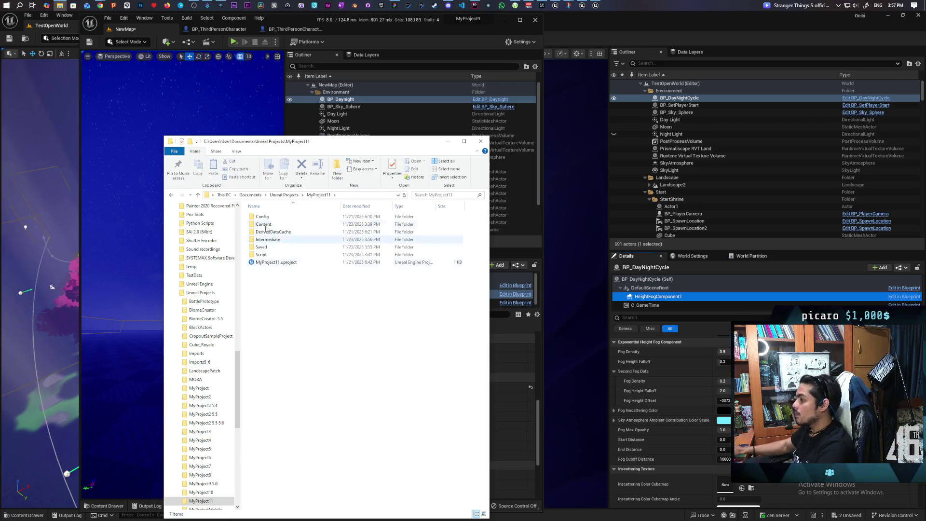
pyautogui.click(292, 216)
pyautogui.doubleClick(293, 216)
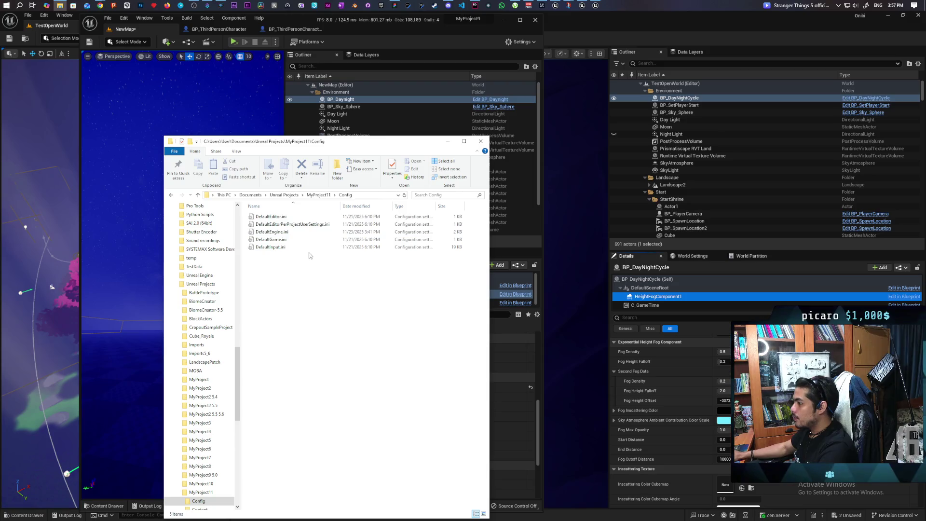
pyautogui.doubleClick(295, 232)
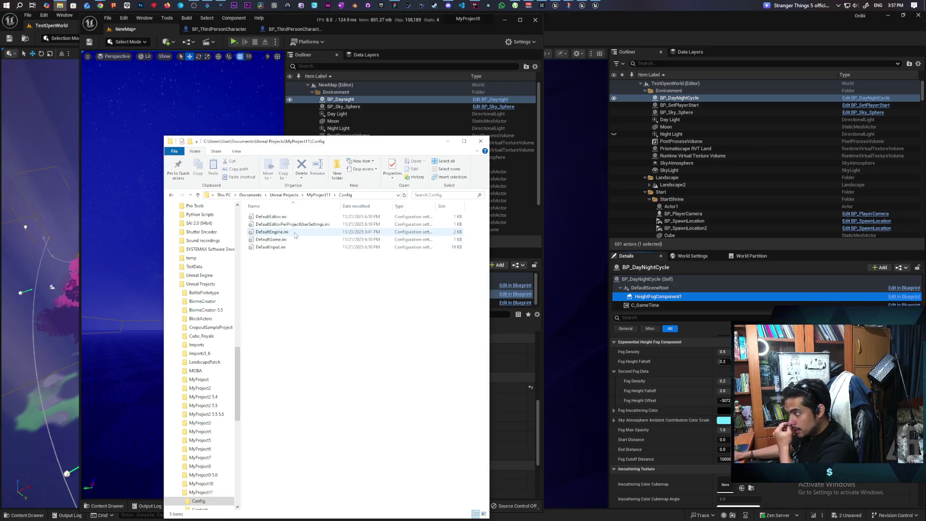
pyautogui.moveTo(234, 132); pyautogui.dragTo(625, 78)
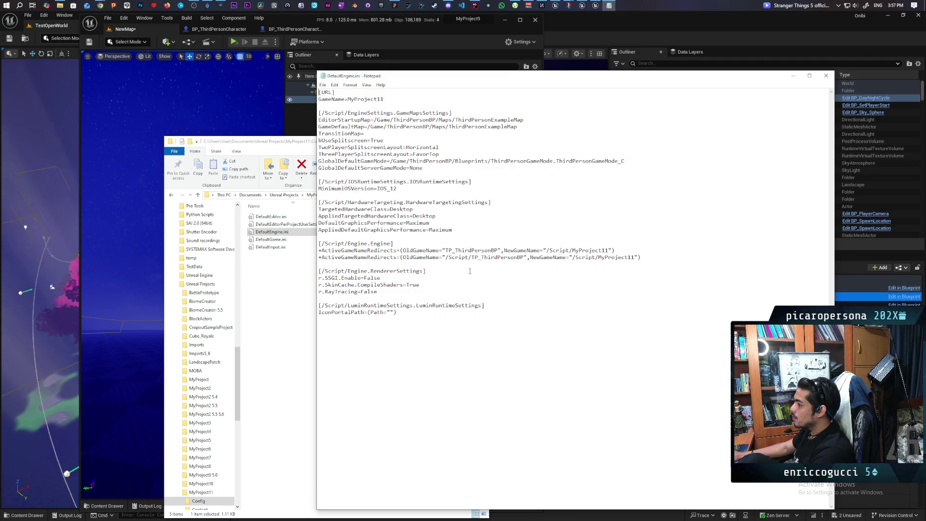
# - Show the Discord message listing the ray tracing, SSGI and GI console variables, then return to the editor
pyautogui.click(450, 6)
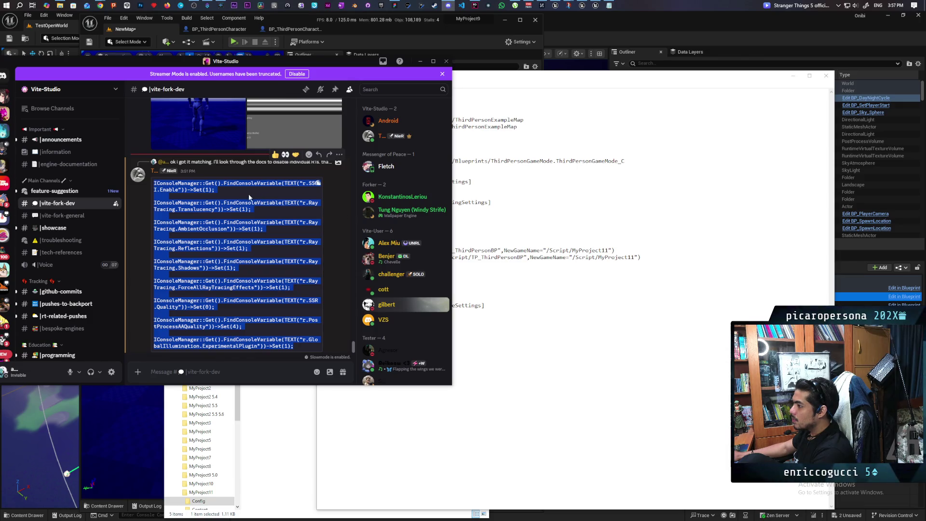
pyautogui.click(183, 189)
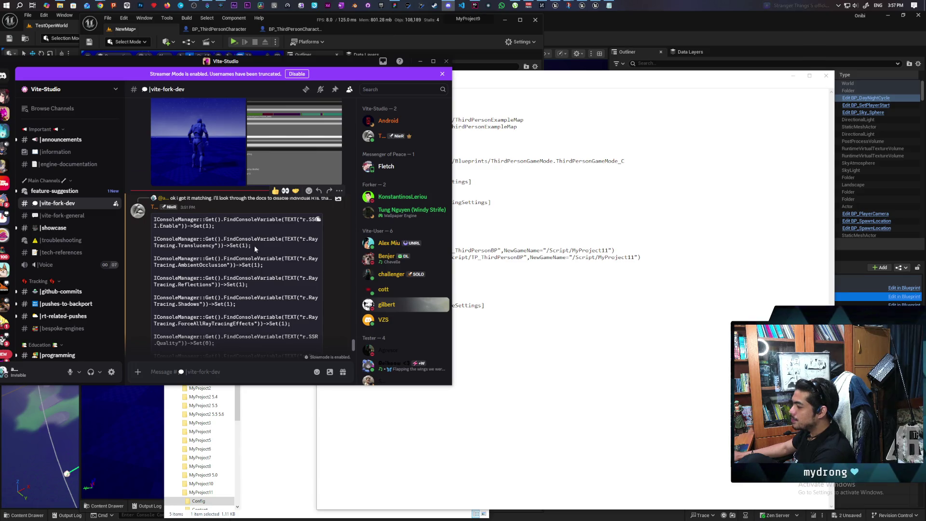
pyautogui.scroll(3, 253, 245)
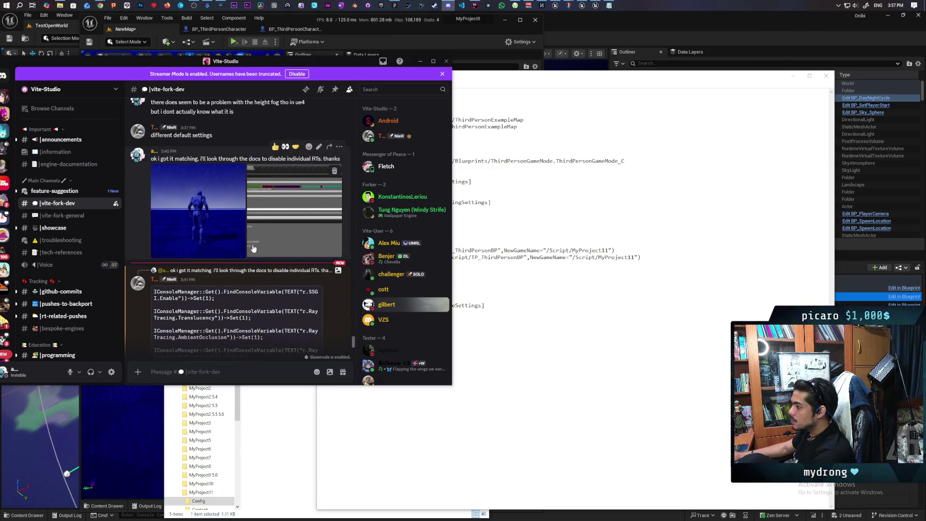
pyautogui.scroll(-3, 254, 247)
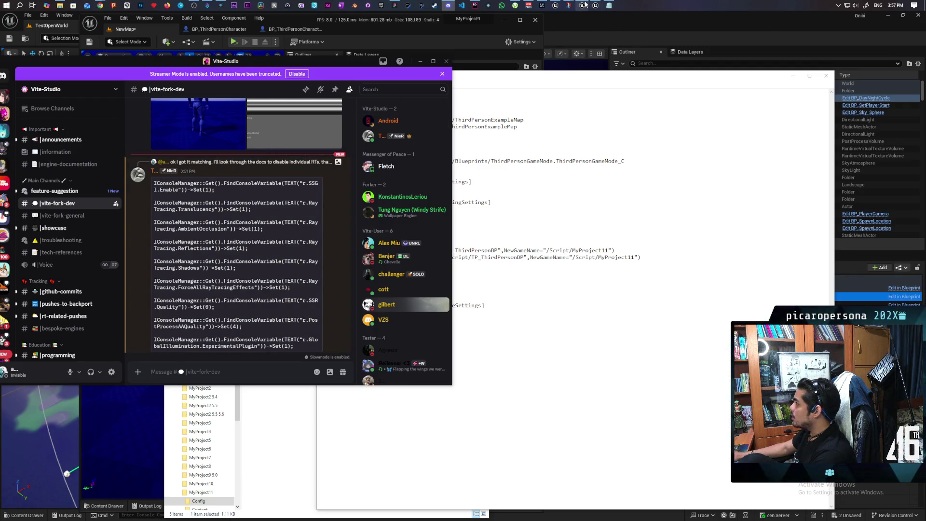
pyautogui.click(577, 19)
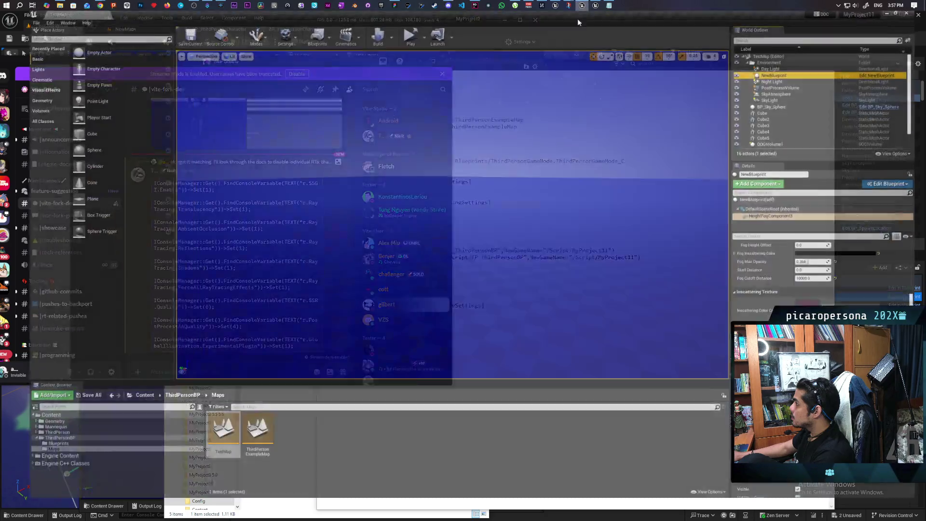
# - Restore and widen the MyProject11 editor and open Edit > Project Settings beside the chat
pyautogui.moveTo(577, 19)
pyautogui.mouseDown()
pyautogui.moveTo(498, 59)
pyautogui.moveTo(556, 45)
pyautogui.moveTo(477, 37)
pyautogui.mouseUp()
pyautogui.moveTo(623, 50)
pyautogui.mouseDown()
pyautogui.moveTo(887, 50)
pyautogui.moveTo(872, 49)
pyautogui.mouseUp()
pyautogui.click(357, 47)
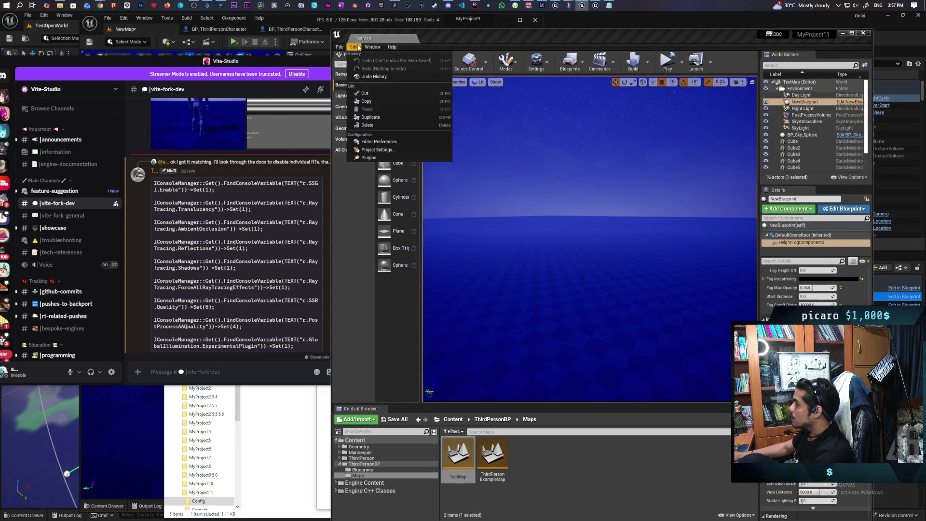
pyautogui.click(393, 149)
pyautogui.moveTo(357, 84); pyautogui.dragTo(518, 83)
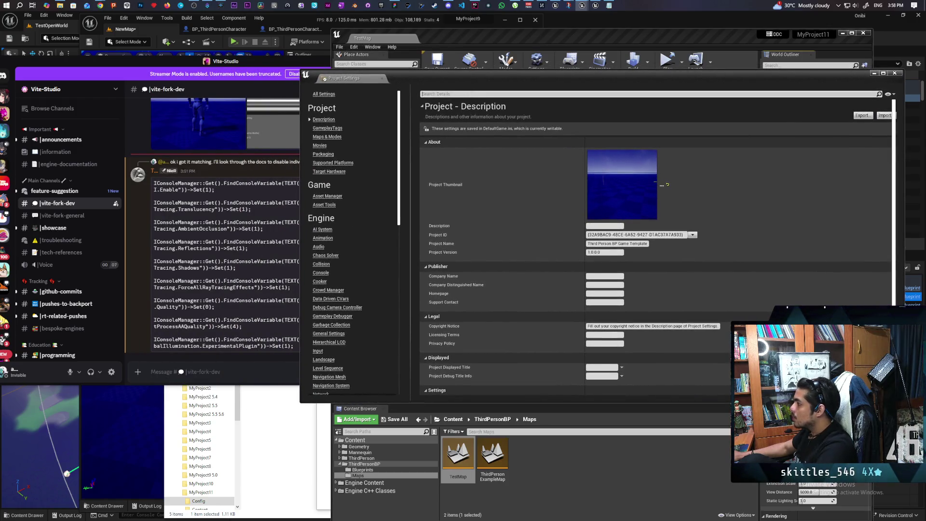
# - Search Project Settings for 'console', clear the filter, and return to Discord
pyautogui.click(484, 94)
pyautogui.write('console')
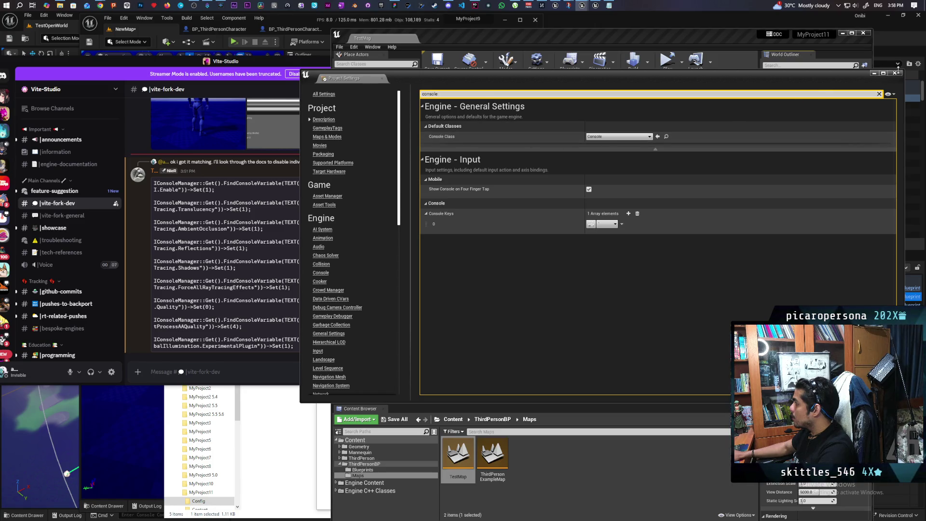
pyautogui.click(878, 94)
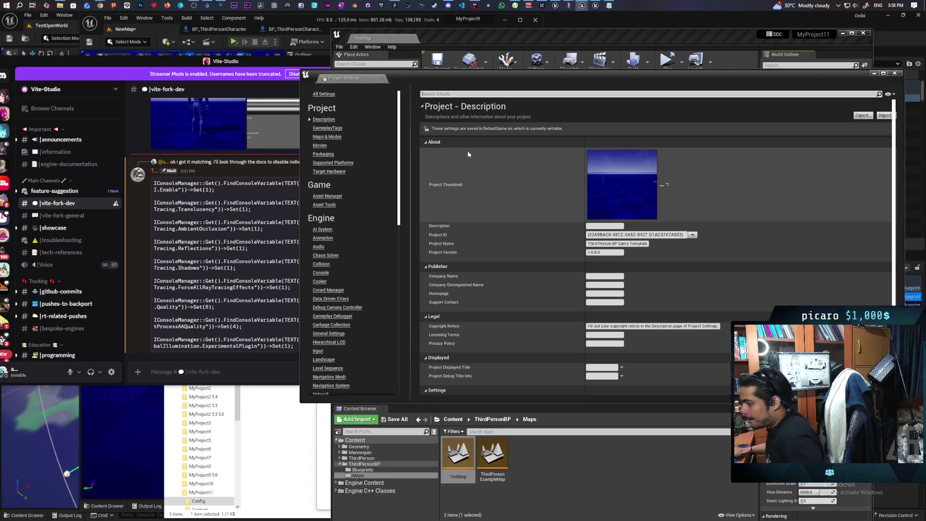
pyautogui.click(256, 271)
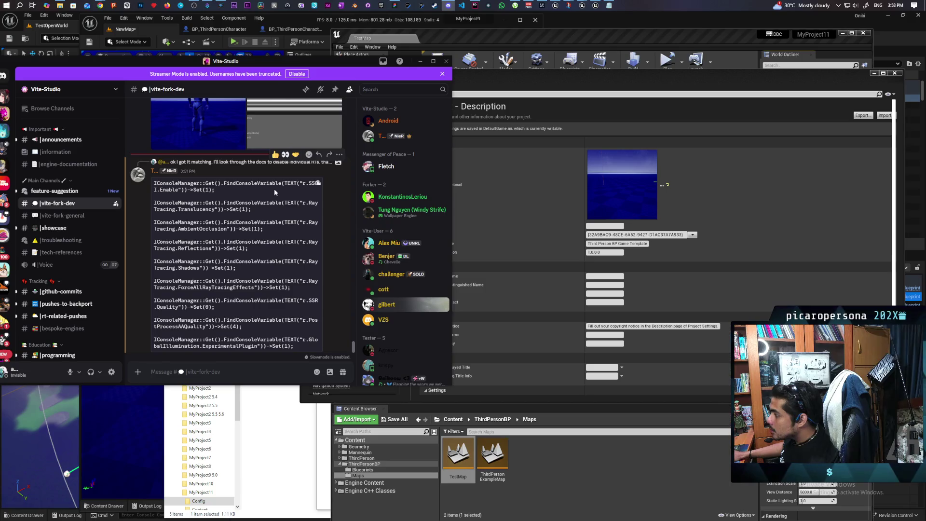
# - Scroll through #vite-fork-dev and browse the channel's Pinned Messages
pyautogui.scroll(3, 271, 207)
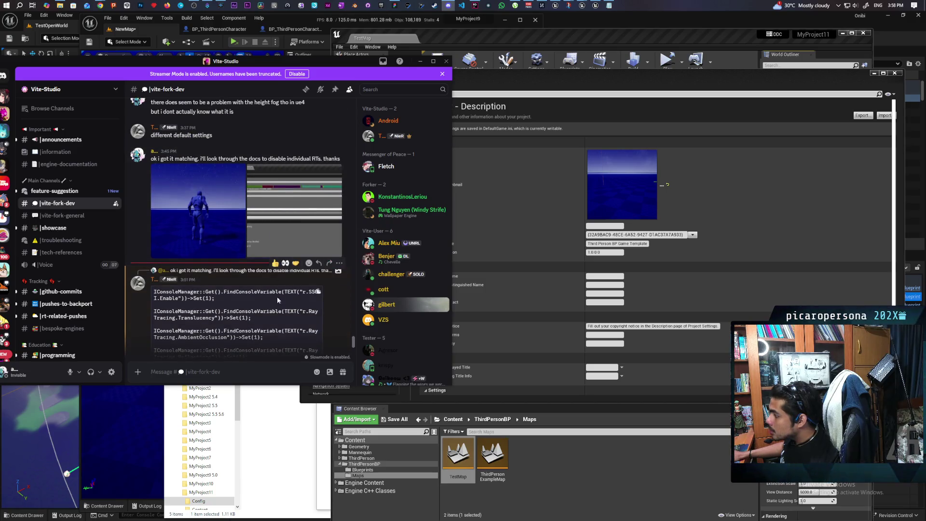
pyautogui.scroll(-1, 266, 315)
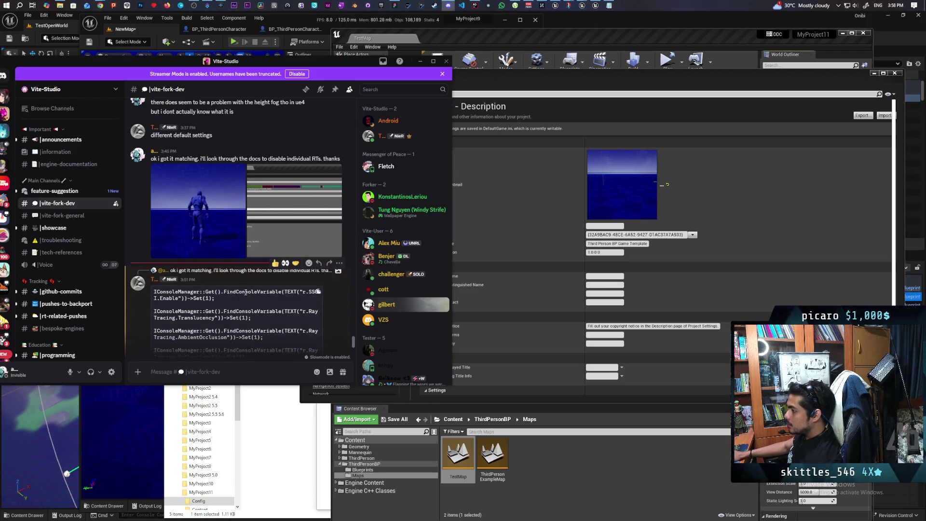
pyautogui.scroll(-1, 247, 297)
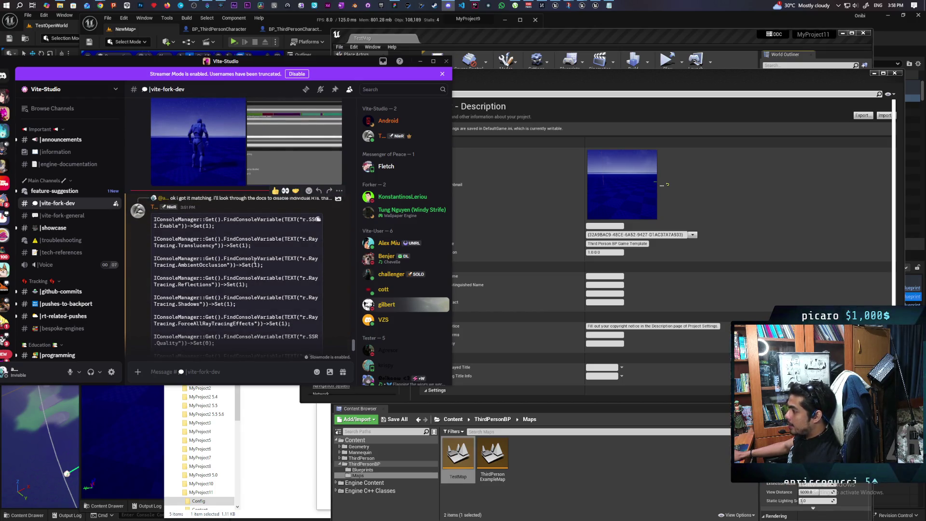
pyautogui.scroll(-1, 255, 260)
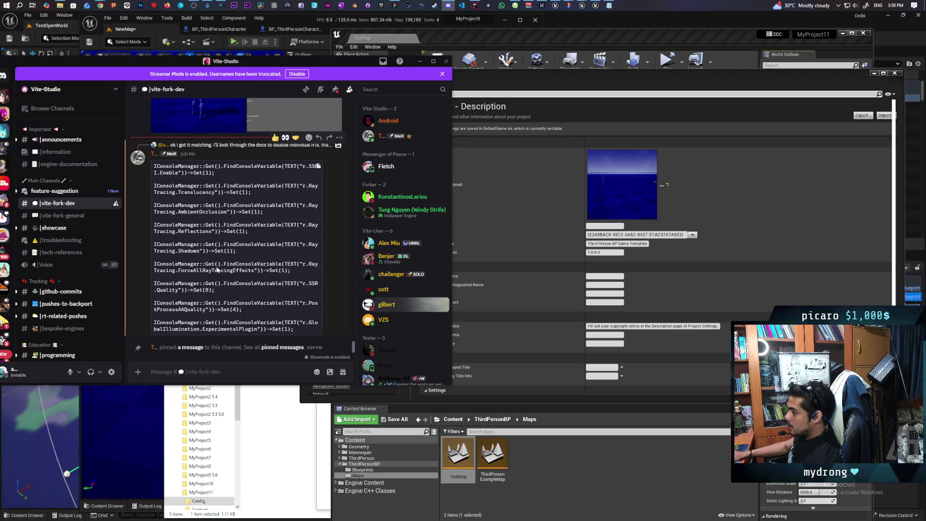
pyautogui.click(277, 347)
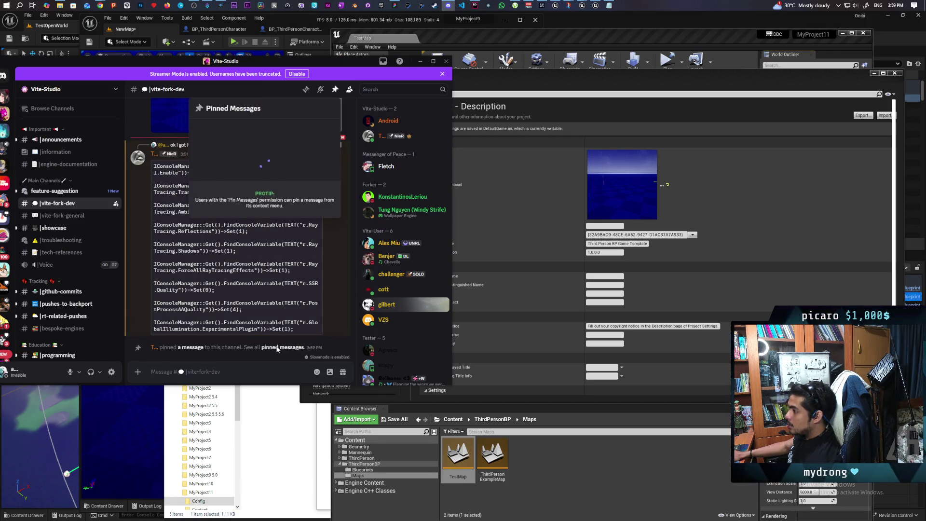
pyautogui.scroll(-3, 282, 233)
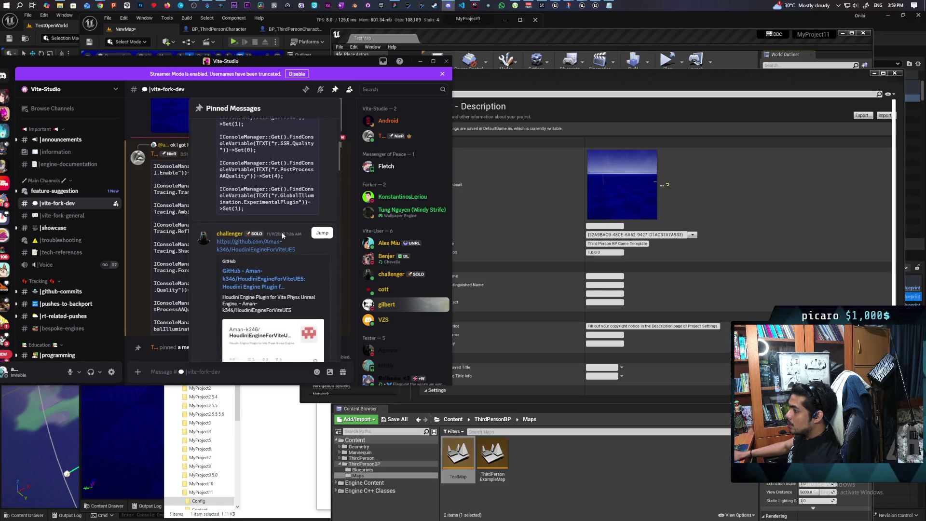
pyautogui.scroll(3, 282, 233)
pyautogui.scroll(-3, 281, 238)
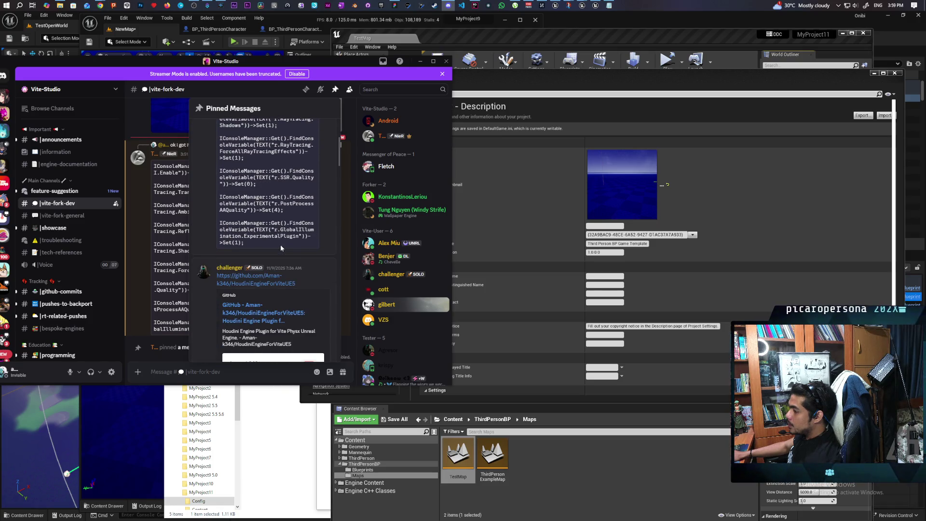
pyautogui.scroll(3, 280, 244)
pyautogui.click(176, 303)
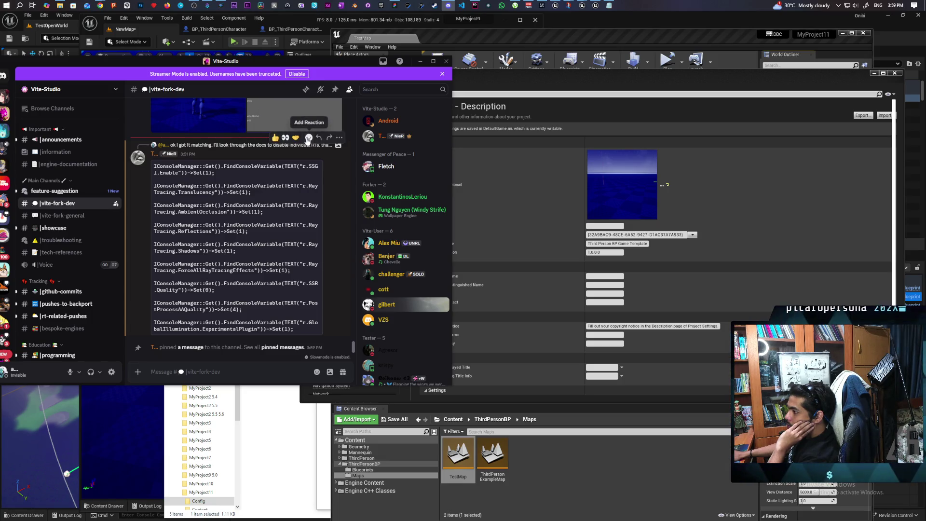
# - Add a W emoji reaction to the ray tracing console-variable message
pyautogui.click(309, 139)
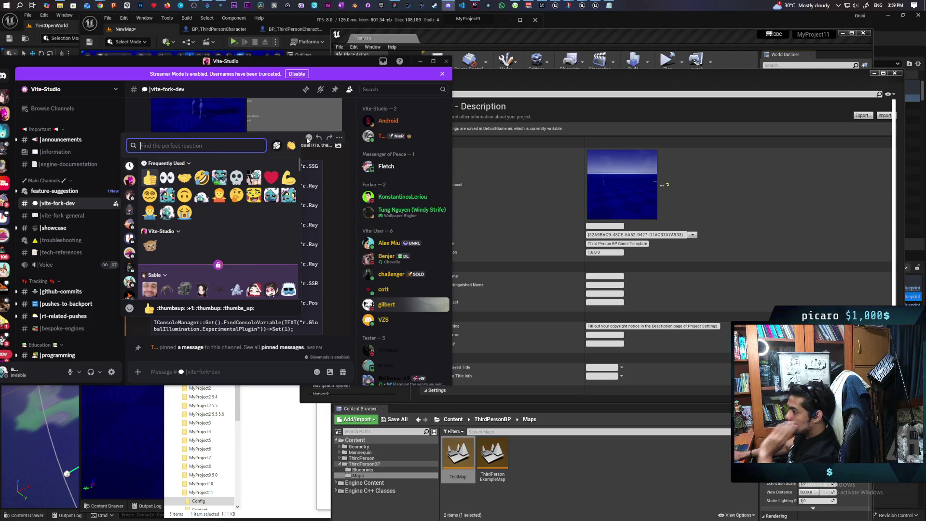
pyautogui.write('w')
pyautogui.press('Right')
pyautogui.press('Return')
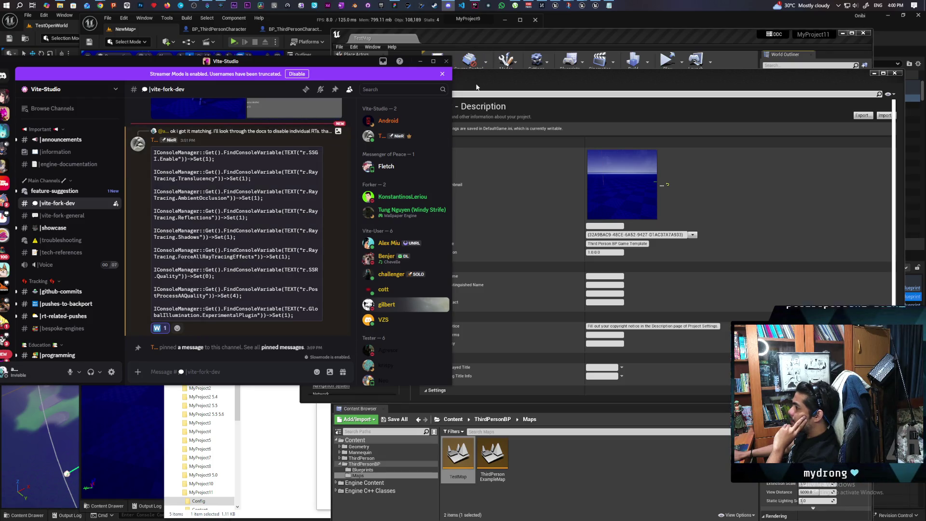
pyautogui.moveTo(552, 36)
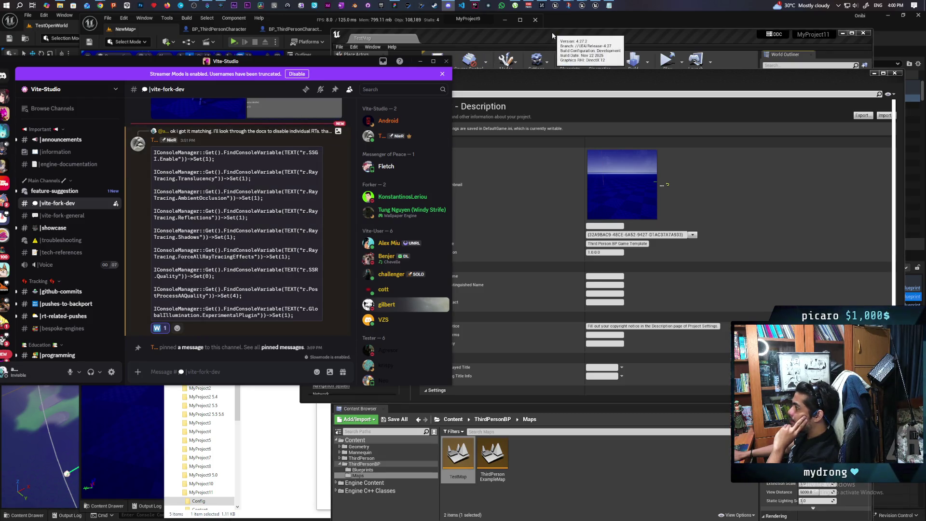
pyautogui.click(609, 4)
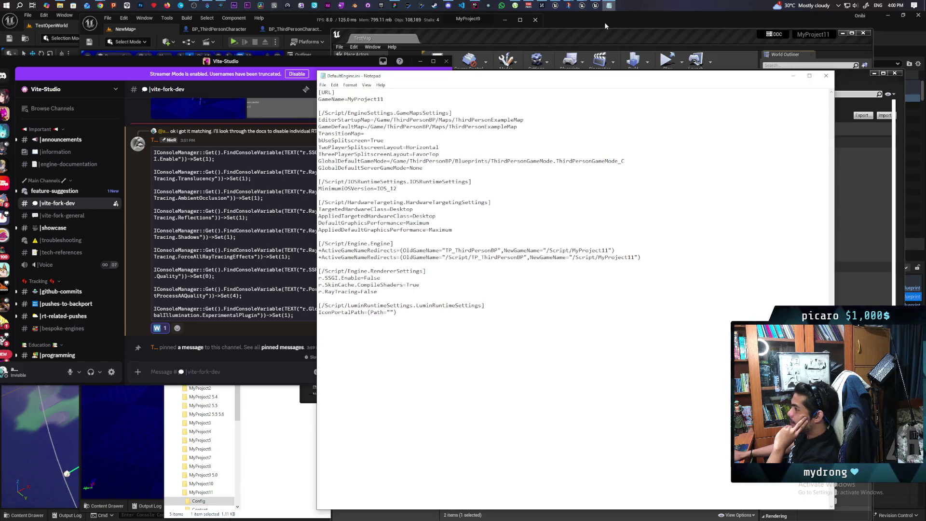
# - Bring the MyProject11 Config folder in File Explorer to the front
pyautogui.click(457, 33)
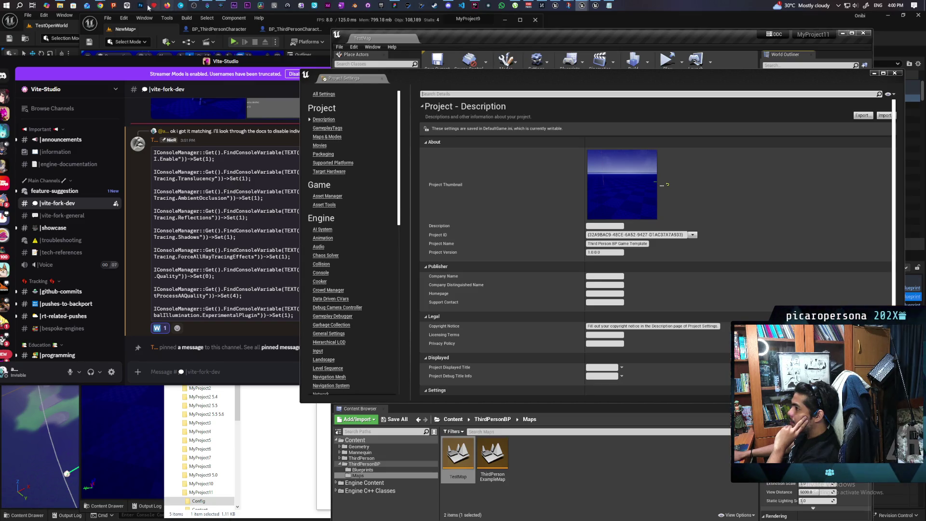
pyautogui.click(60, 5)
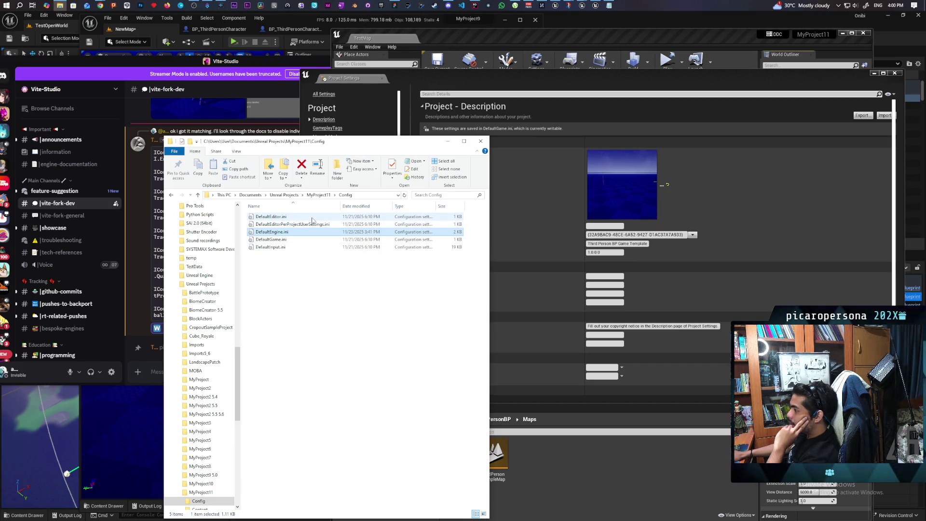
# - Open MyProject9 5.0's Config\DefaultEngine.ini from the Unreal Projects folder
pyautogui.click(291, 197)
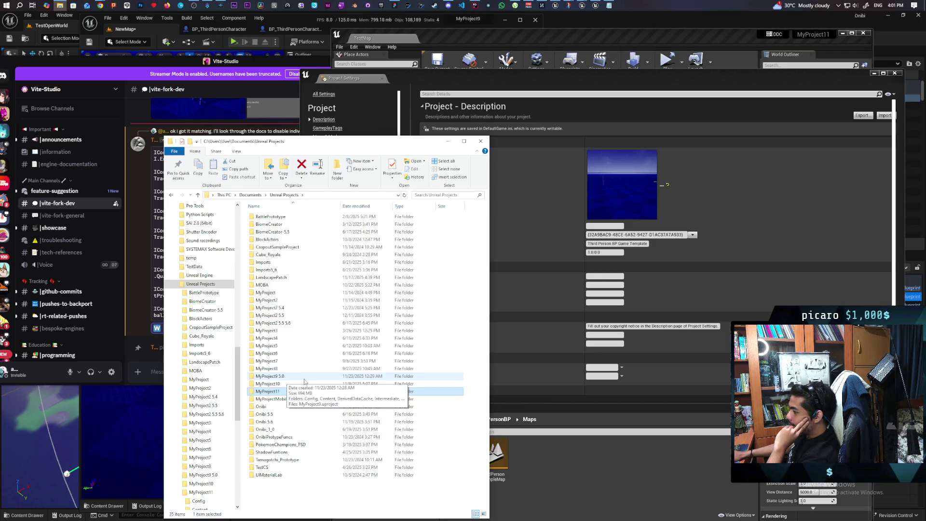
pyautogui.doubleClick(288, 378)
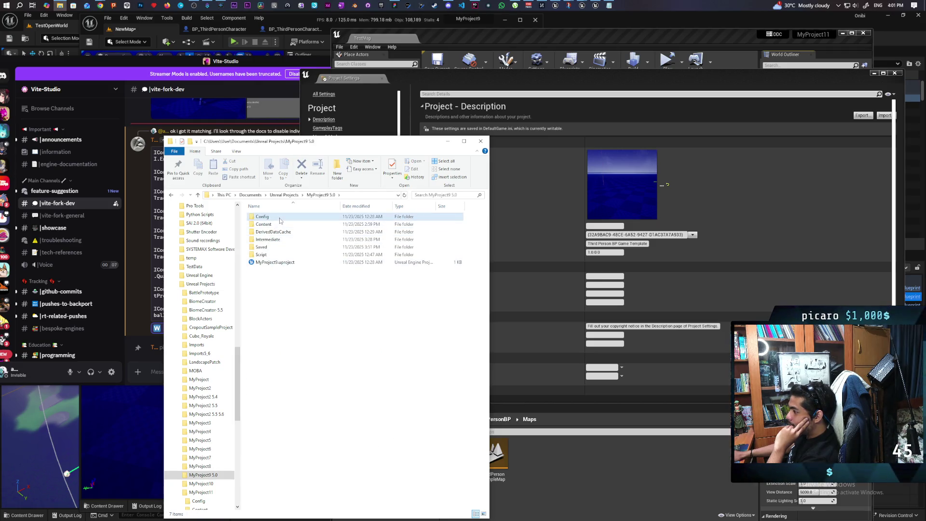
pyautogui.doubleClick(262, 217)
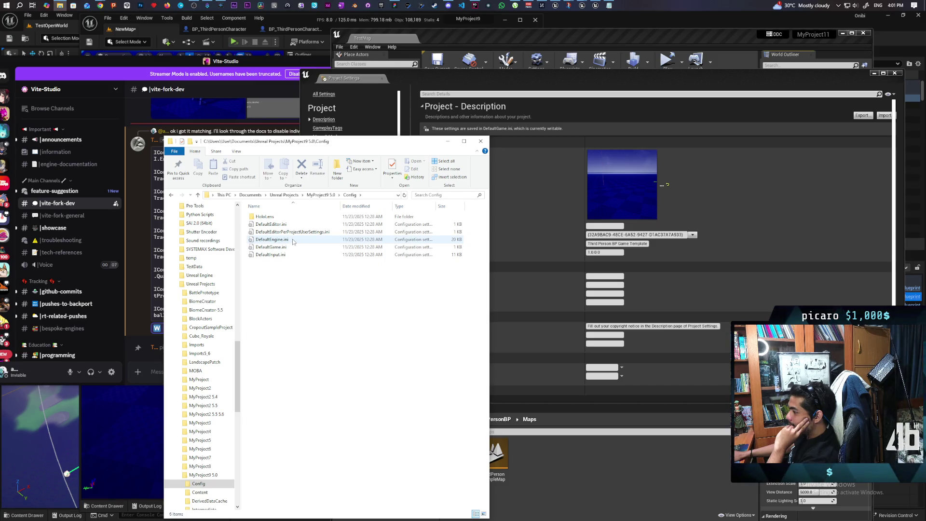
pyautogui.rightClick(293, 242)
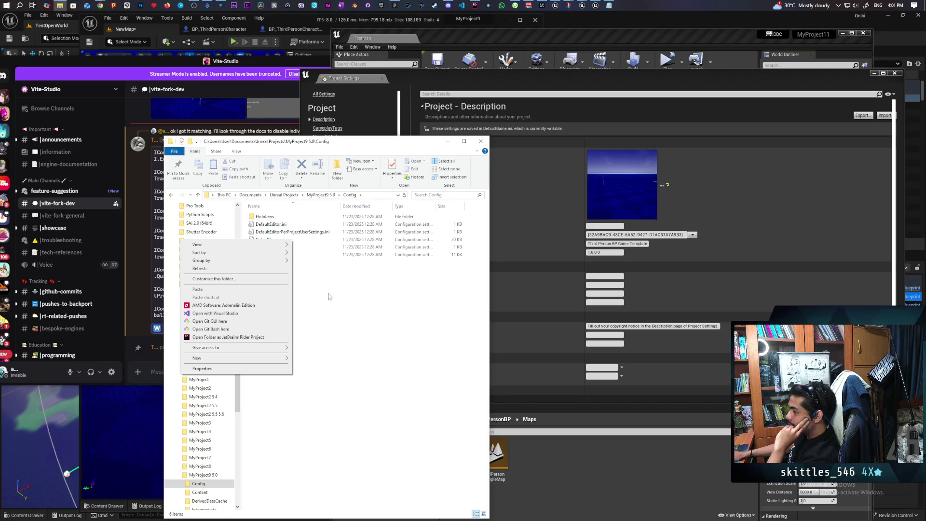
pyautogui.click(327, 295)
pyautogui.doubleClick(287, 241)
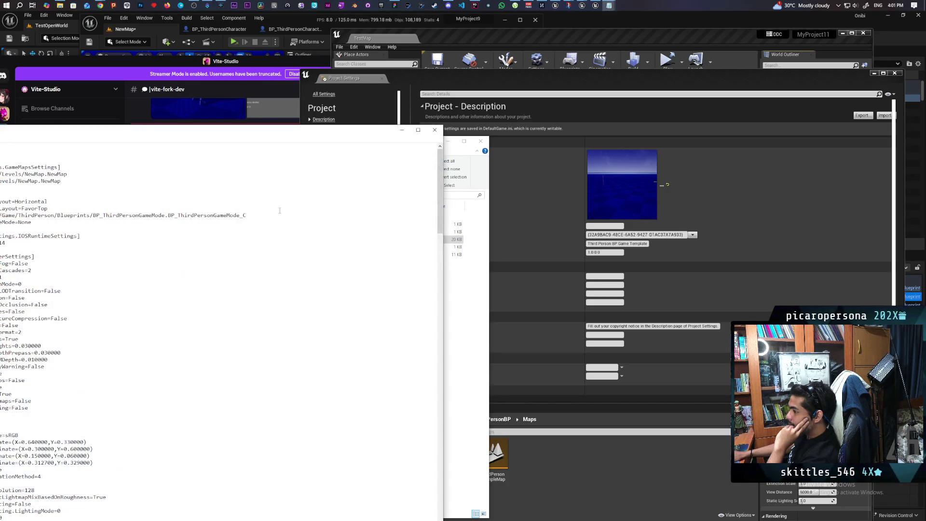
# - Place MyProject11's DefaultEngine.ini on the left and MyProject9's on the right
pyautogui.moveTo(329, 131); pyautogui.dragTo(743, 63)
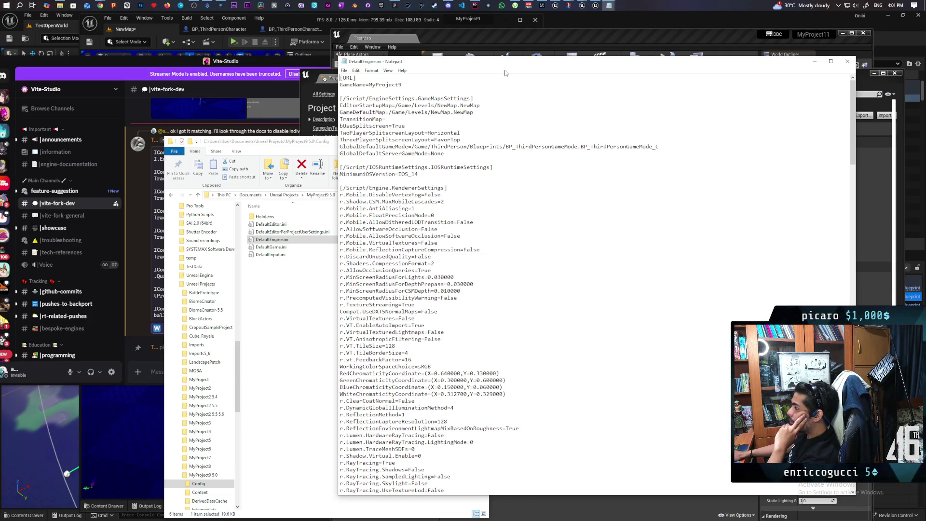
pyautogui.moveTo(505, 73)
pyautogui.mouseDown()
pyautogui.moveTo(473, 104)
pyautogui.moveTo(538, 84)
pyautogui.mouseUp()
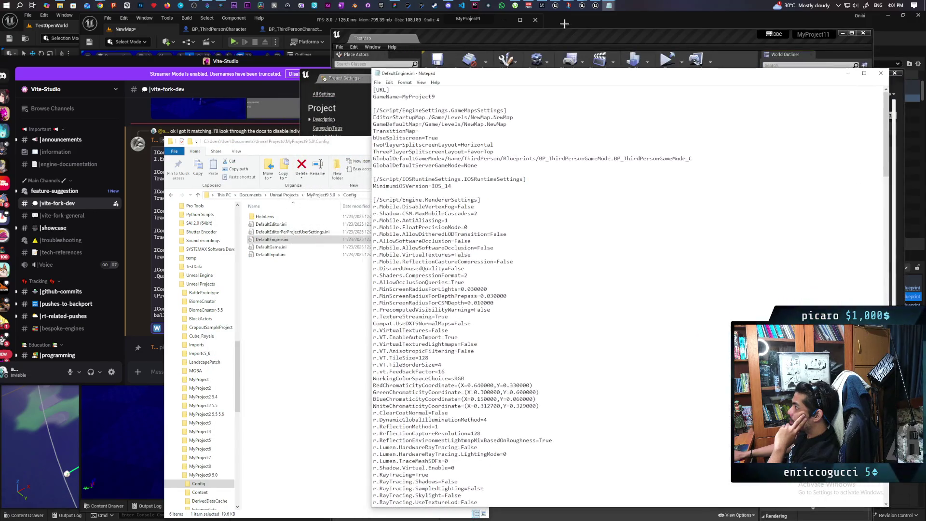
pyautogui.moveTo(609, 5)
pyautogui.moveTo(626, 46)
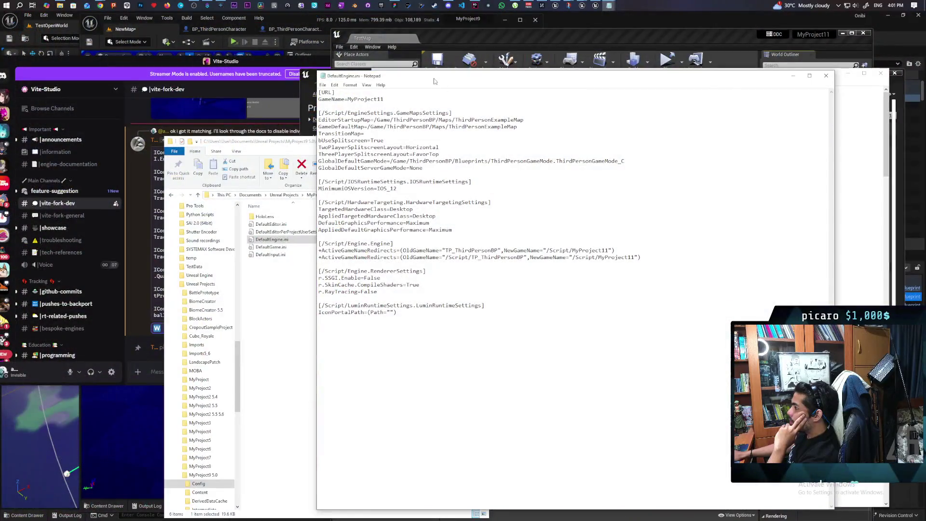
pyautogui.moveTo(564, 120)
pyautogui.mouseDown()
pyautogui.moveTo(358, 179)
pyautogui.moveTo(283, 136)
pyautogui.moveTo(242, 97)
pyautogui.mouseUp()
pyautogui.moveTo(456, 81); pyautogui.dragTo(497, 83)
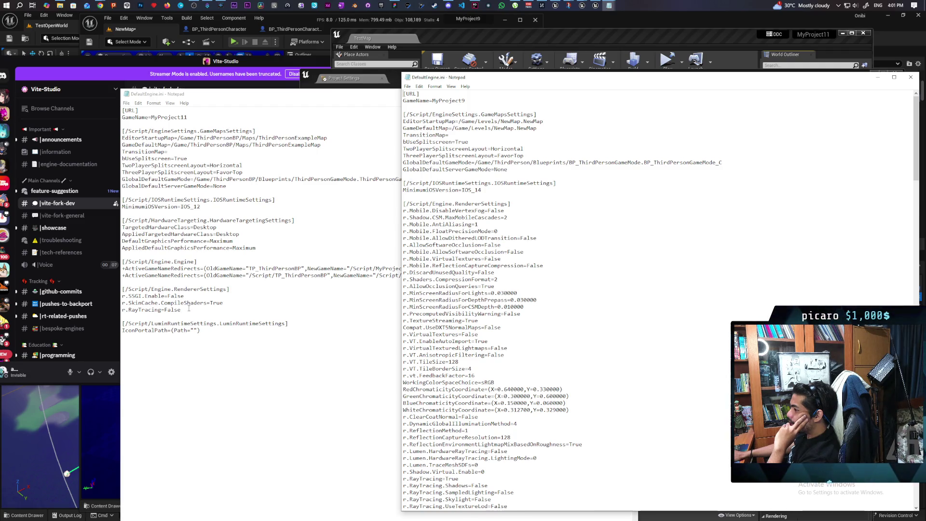
# - Change r.RayTracing=False to True in MyProject11's DefaultEngine.ini and save it with Ctrl+S
pyautogui.click(265, 97)
pyautogui.moveTo(266, 98)
pyautogui.mouseDown()
pyautogui.moveTo(469, 74)
pyautogui.moveTo(446, 73)
pyautogui.mouseUp()
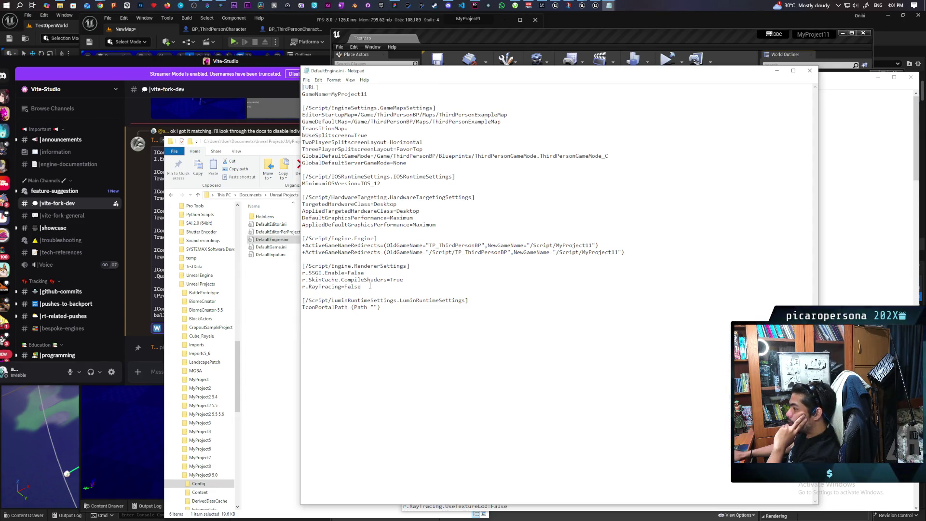
pyautogui.hotkey('shift', 'Home')
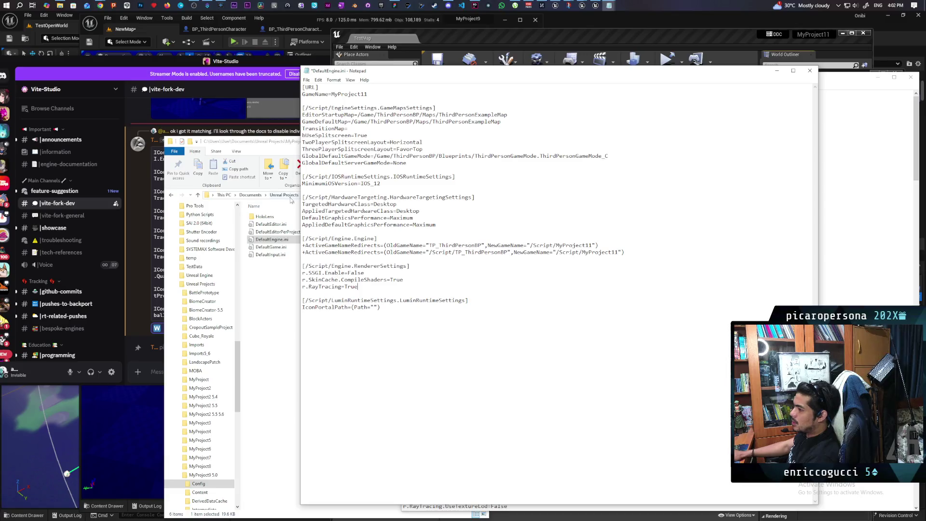
pyautogui.click(246, 142)
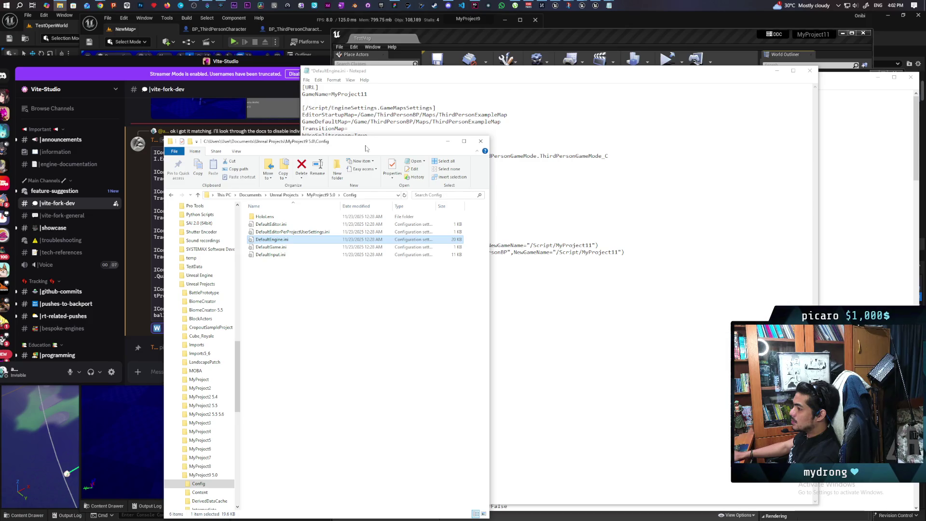
pyautogui.click(480, 141)
pyautogui.moveTo(435, 71); pyautogui.dragTo(518, 60)
pyautogui.hotkey('ctrl', 's')
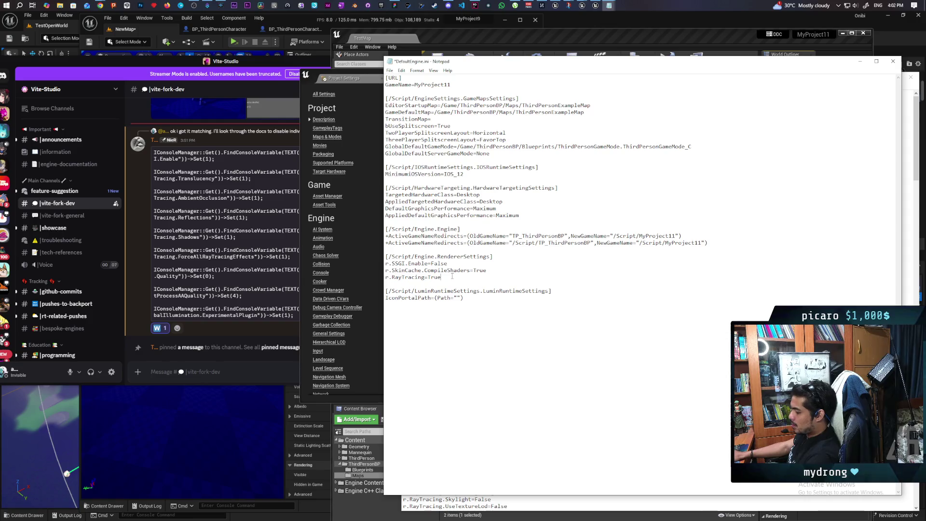
# - Paste r.RayTracing.Translucency from Discord on a new line under r.RayTracing=True, followed by '='
pyautogui.click(226, 161)
pyautogui.moveTo(343, 65); pyautogui.dragTo(274, 68)
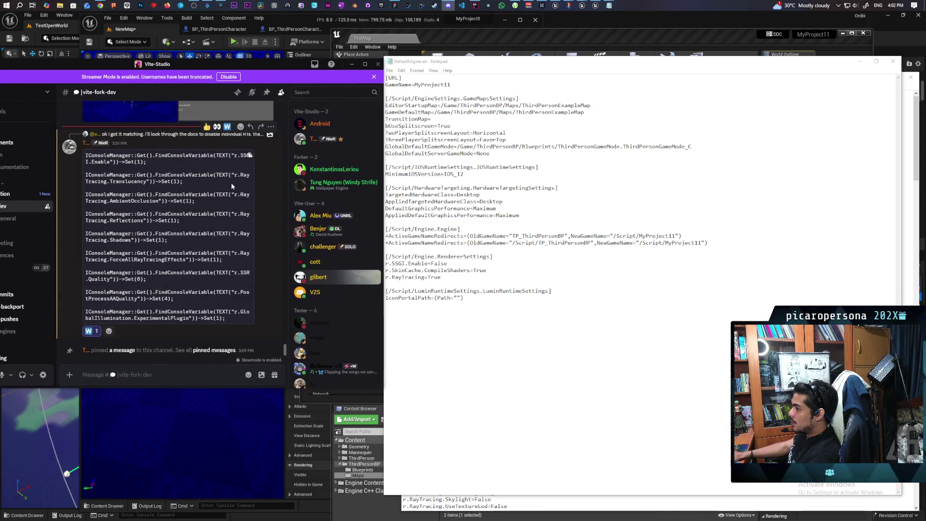
pyautogui.moveTo(235, 175)
pyautogui.mouseDown()
pyautogui.moveTo(99, 188)
pyautogui.moveTo(145, 190)
pyautogui.mouseUp()
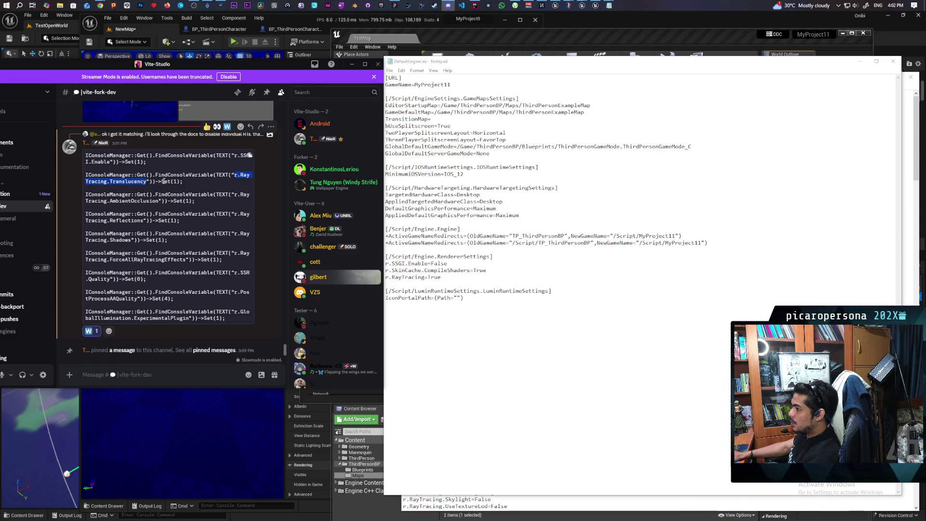
pyautogui.click(443, 277)
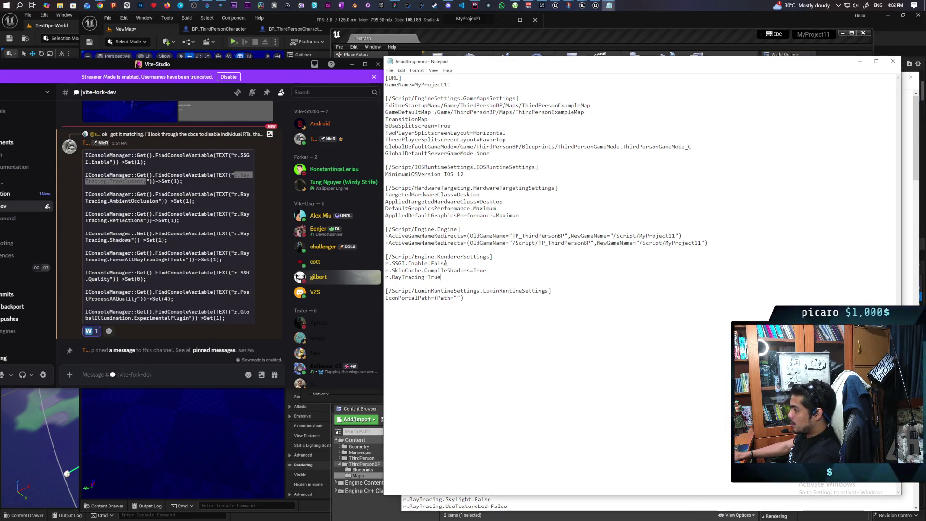
pyautogui.press('Return')
pyautogui.write('r.RayTracing.Translucency')
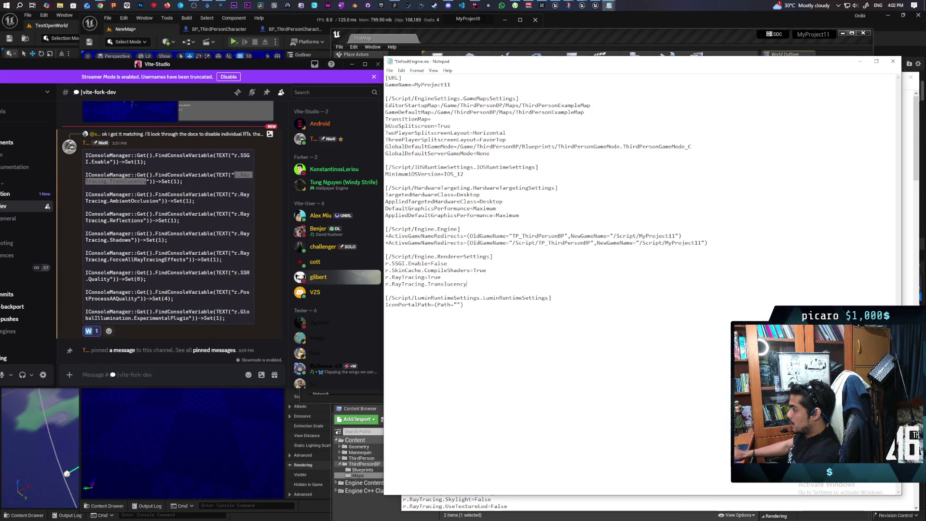
pyautogui.write('=')
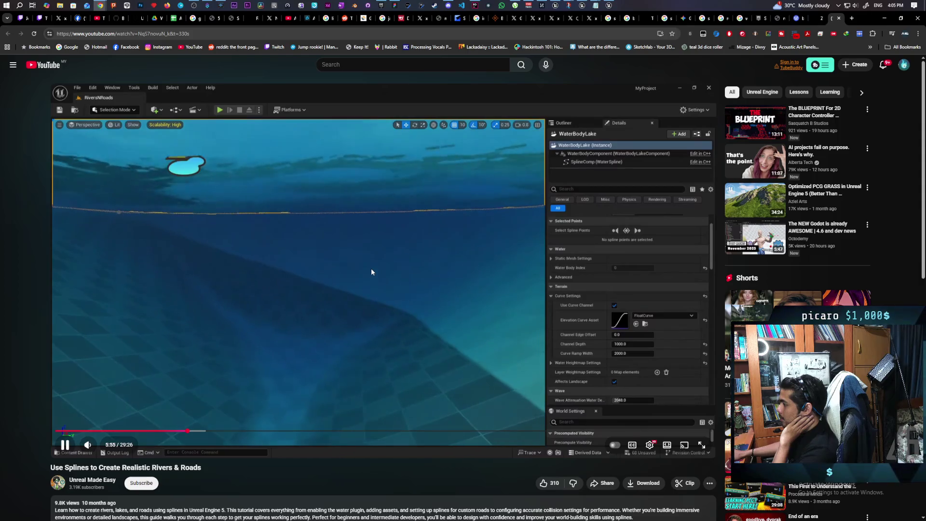
# - Pause the splines rivers-and-roads tutorial at 5:58 and bring the Unreal editor back
pyautogui.click(335, 297)
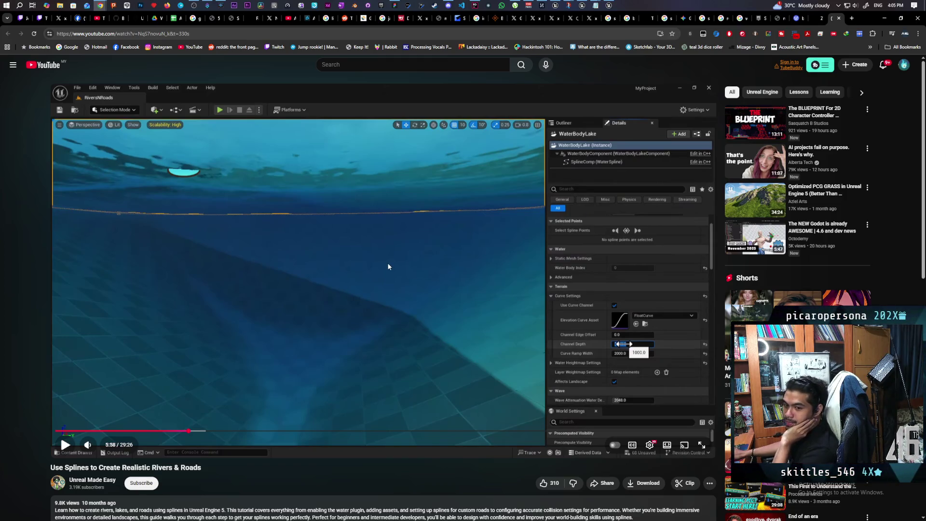
pyautogui.moveTo(243, 244)
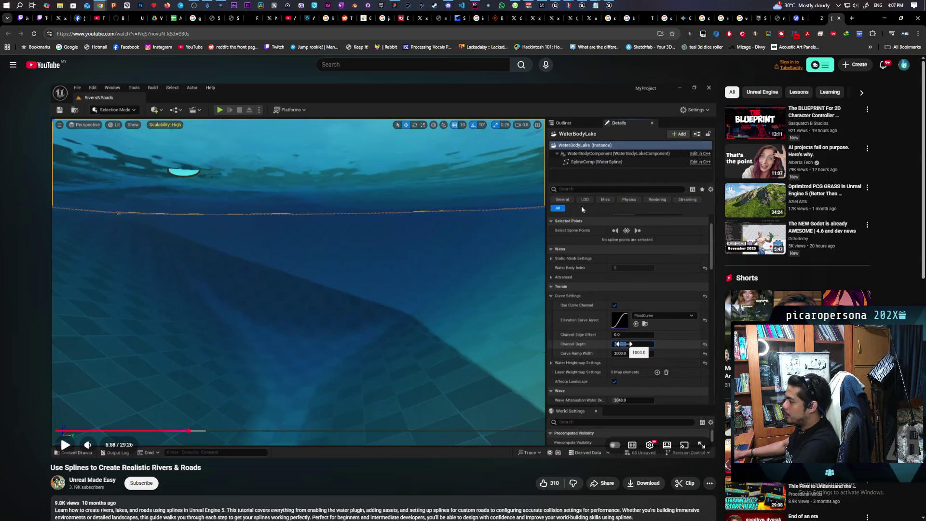
pyautogui.moveTo(610, 3)
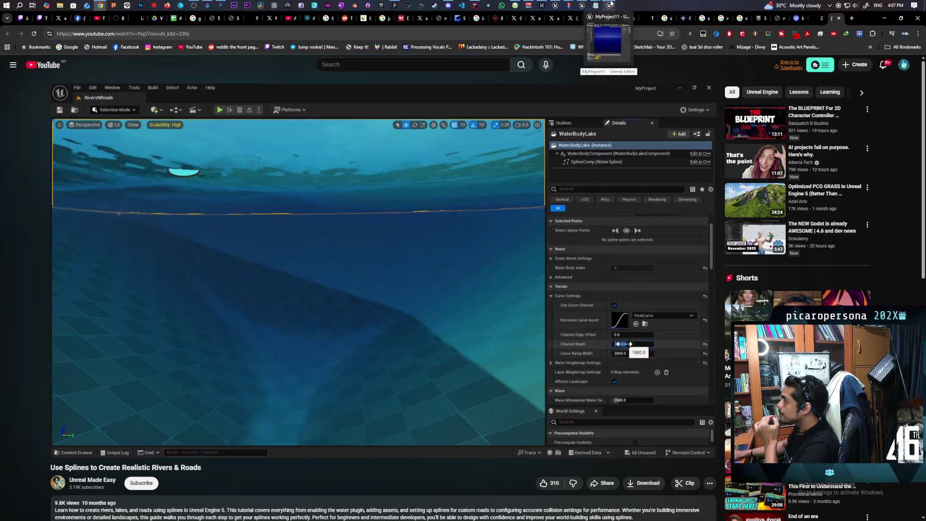
pyautogui.click(608, 44)
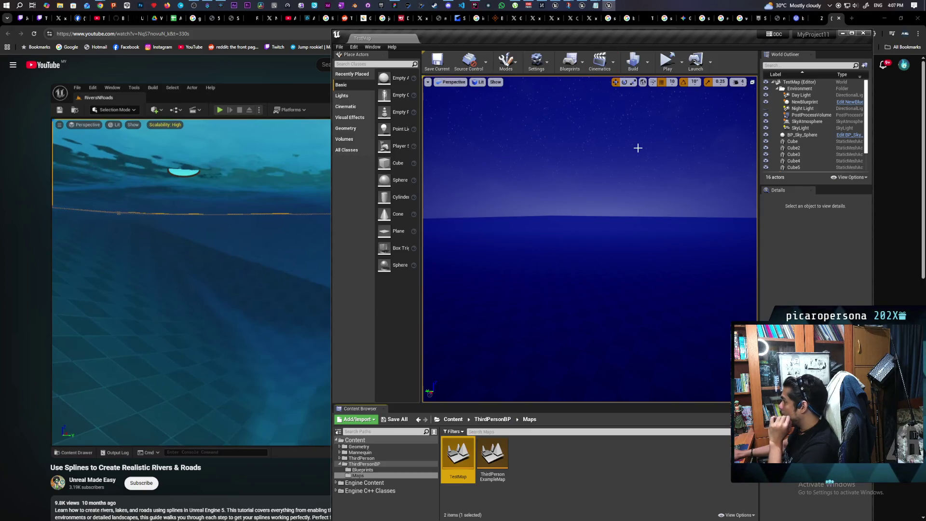
# - Fly toward the cubes, select BP_Sky_Sphere and then DDGIVolume1, and frame the volume around them
pyautogui.scroll(-10, 498, 146)
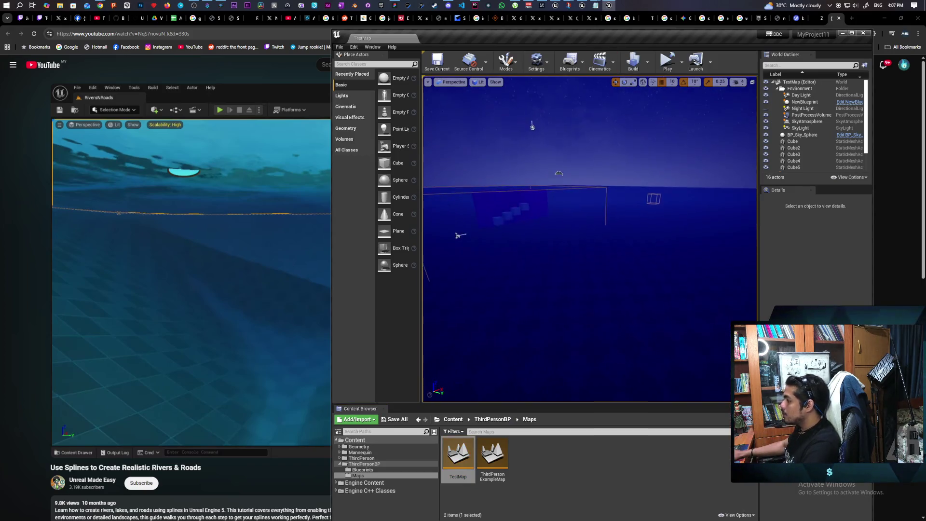
pyautogui.moveTo(498, 145)
pyautogui.mouseDown()
pyautogui.moveTo(465, 130)
pyautogui.moveTo(663, 240)
pyautogui.mouseUp()
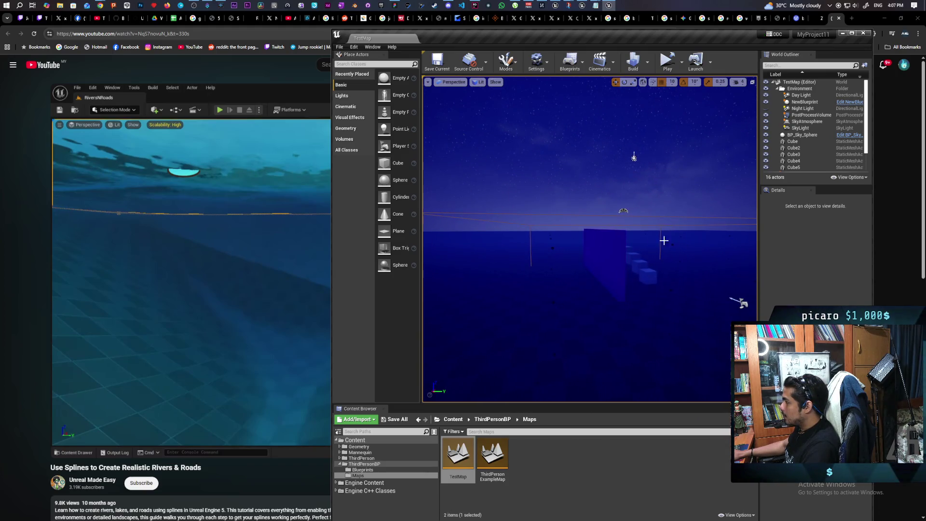
pyautogui.click(645, 215)
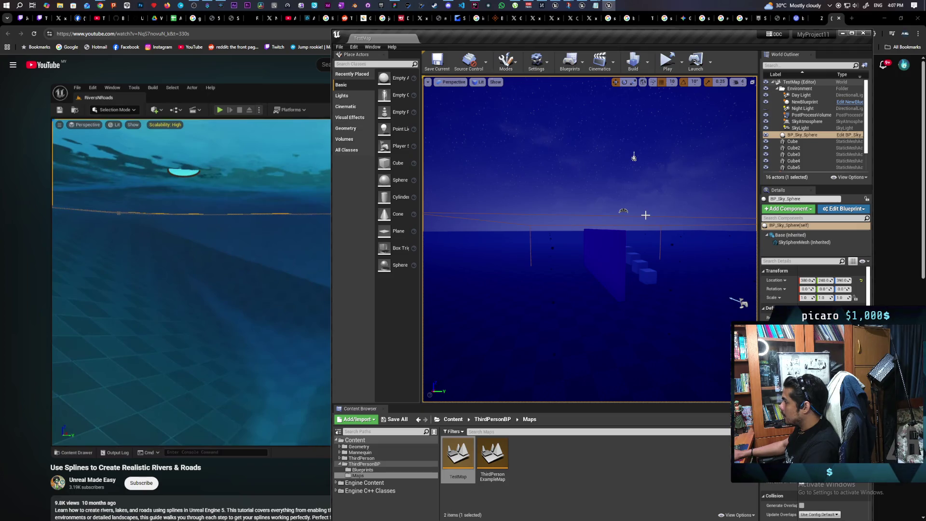
pyautogui.click(635, 257)
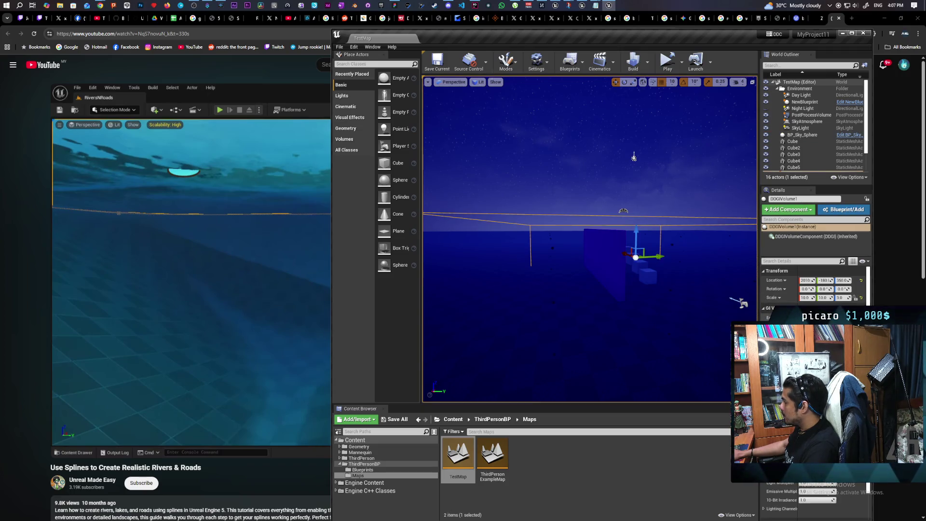
pyautogui.moveTo(589, 238); pyautogui.dragTo(699, 207)
pyautogui.moveTo(627, 330); pyautogui.dragTo(618, 325)
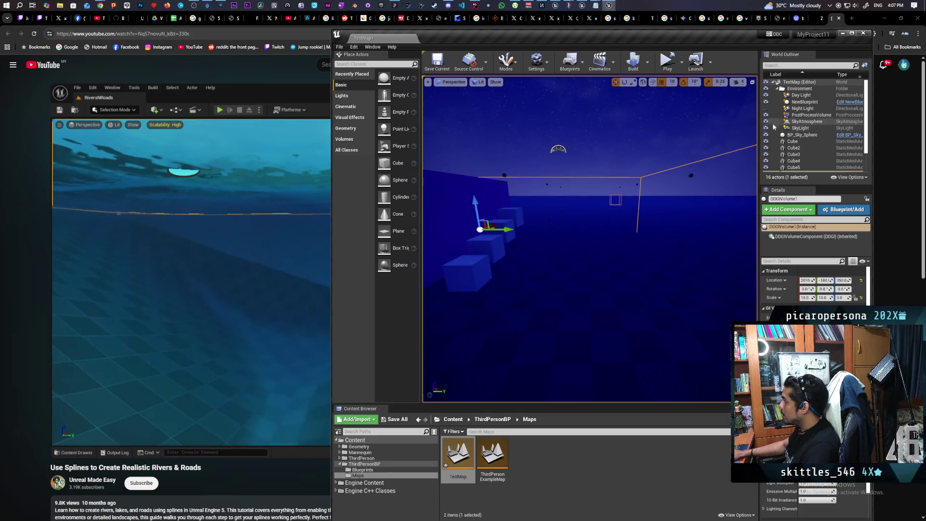
pyautogui.moveTo(588, 238)
pyautogui.mouseDown()
pyautogui.moveTo(603, 232)
pyautogui.moveTo(543, 242)
pyautogui.mouseUp()
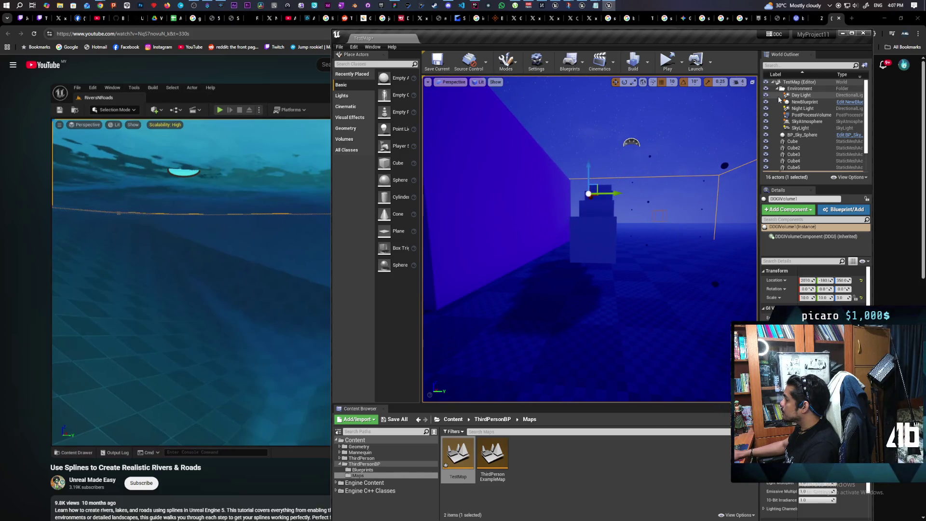
# - Set the Day Light's Y rotation to 0
pyautogui.click(798, 96)
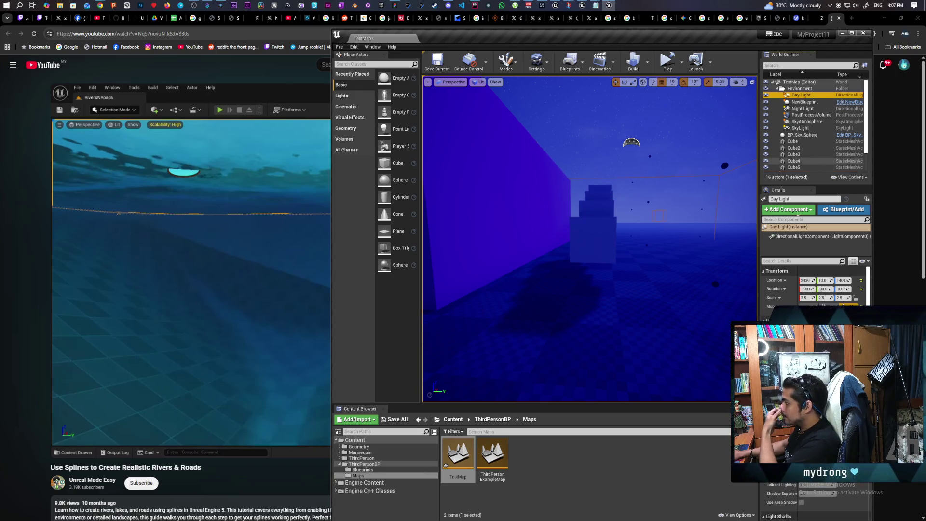
pyautogui.write('0')
pyautogui.press('Return')
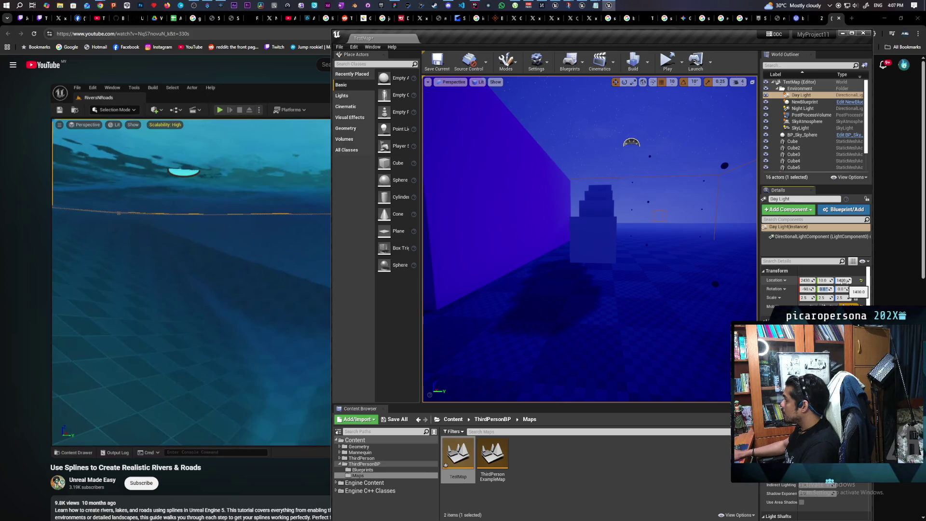
pyautogui.click(775, 289)
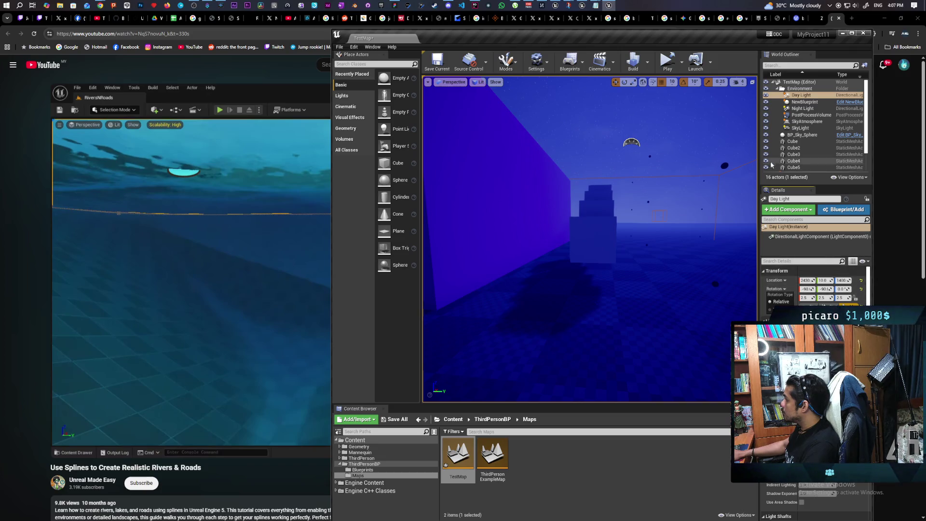
# - Hide the Night Light, then reselect the Day Light and focus its Details search box
pyautogui.click(767, 109)
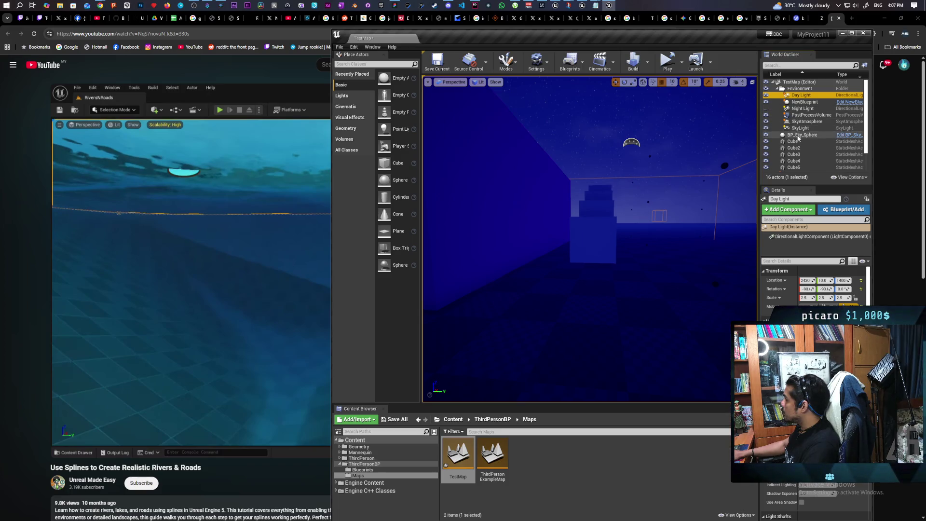
pyautogui.click(802, 135)
pyautogui.moveTo(588, 242); pyautogui.dragTo(555, 217)
pyautogui.click(801, 95)
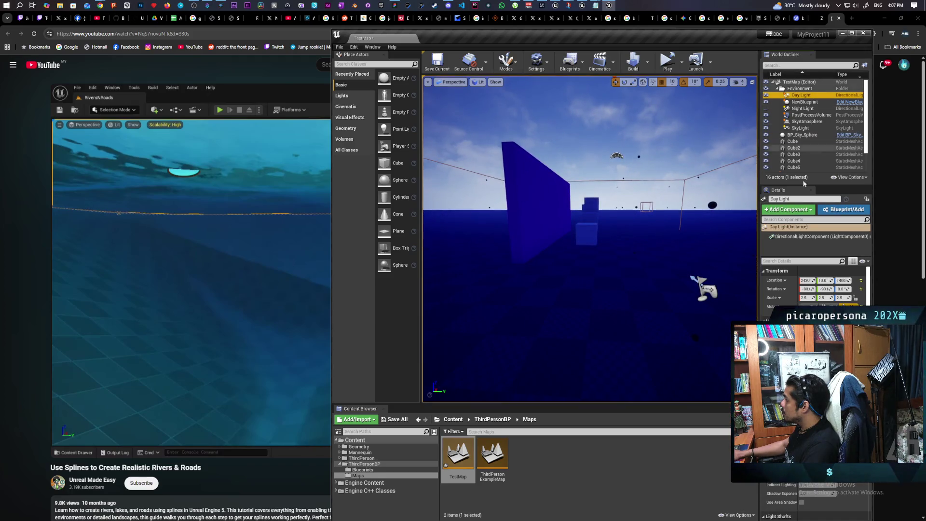
pyautogui.click(793, 261)
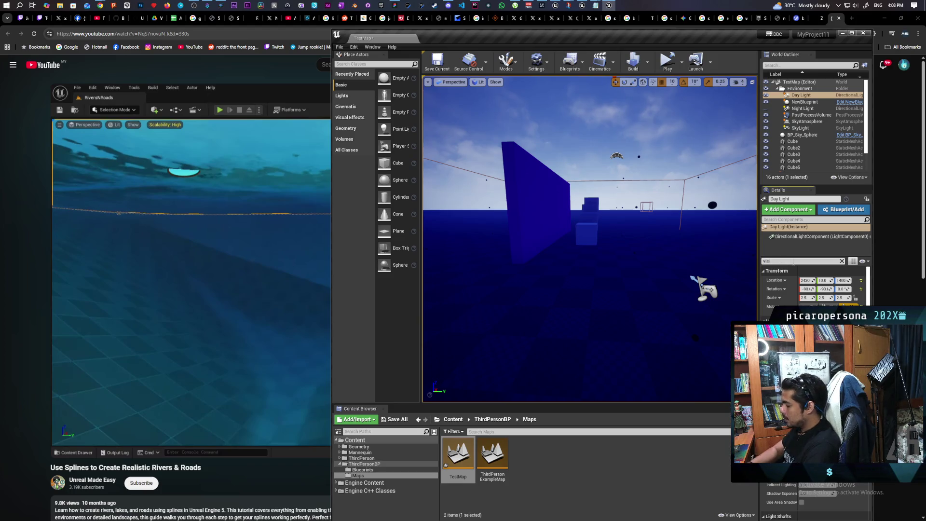
# - Filter the Day Light's Details by 'visi', tick Visible, and fly around the daylit cube wall
pyautogui.write('visi')
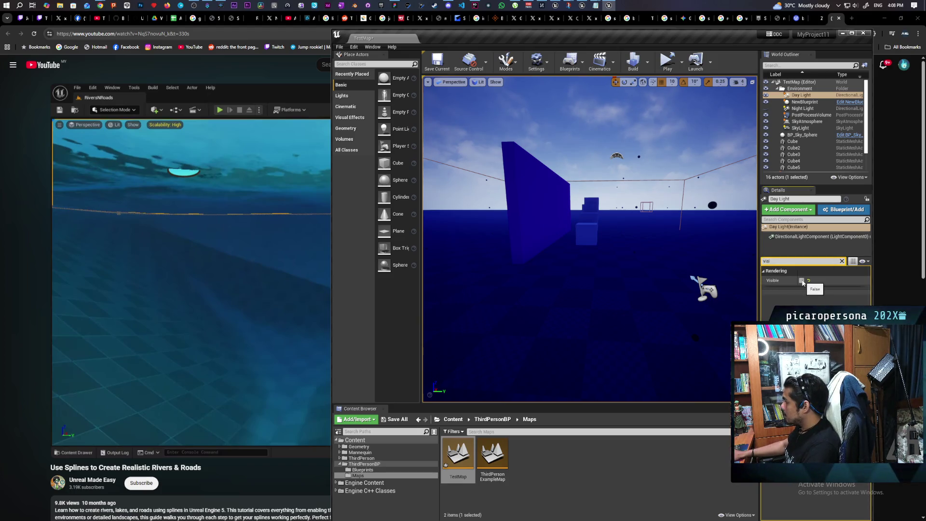
pyautogui.click(801, 281)
pyautogui.moveTo(568, 172)
pyautogui.mouseDown()
pyautogui.moveTo(568, 184)
pyautogui.moveTo(568, 159)
pyautogui.moveTo(550, 154)
pyautogui.moveTo(567, 172)
pyautogui.moveTo(550, 168)
pyautogui.moveTo(554, 149)
pyautogui.moveTo(541, 159)
pyautogui.moveTo(550, 168)
pyautogui.moveTo(583, 167)
pyautogui.moveTo(612, 328)
pyautogui.mouseUp()
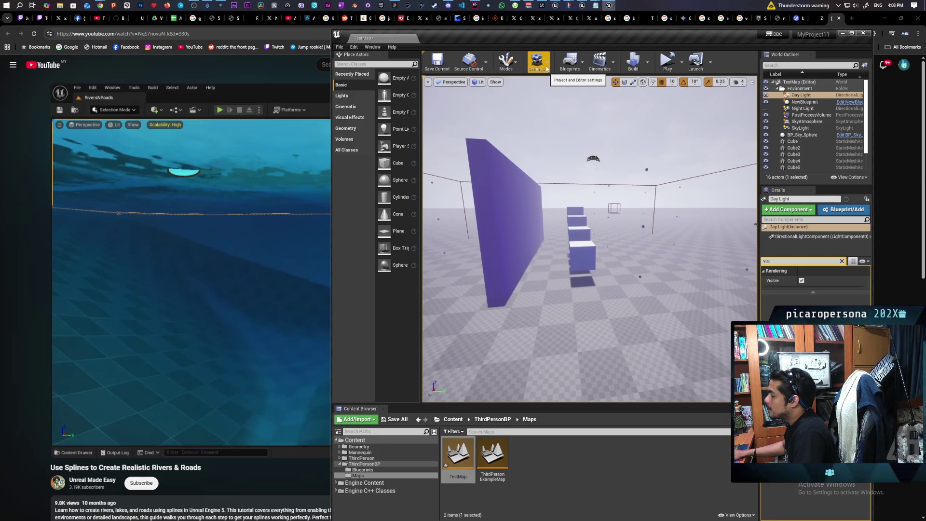
# - Run r.GlobalIllumination.ExperimentalPlugin from the console and maximize the editor window
pyautogui.moveTo(555, 217)
pyautogui.mouseDown()
pyautogui.moveTo(569, 208)
pyautogui.moveTo(559, 226)
pyautogui.moveTo(579, 217)
pyautogui.mouseUp()
pyautogui.moveTo(609, 272)
pyautogui.mouseDown()
pyautogui.moveTo(602, 256)
pyautogui.moveTo(609, 272)
pyautogui.mouseUp()
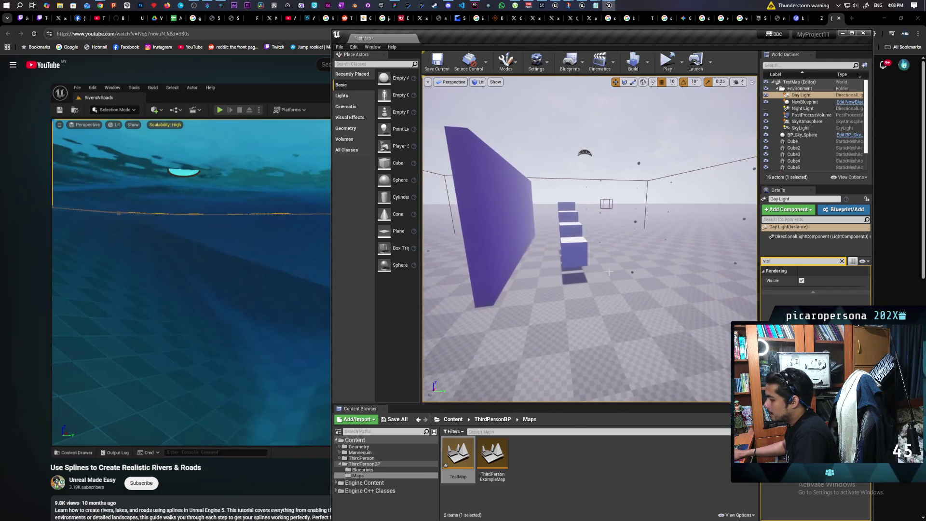
pyautogui.press('`')
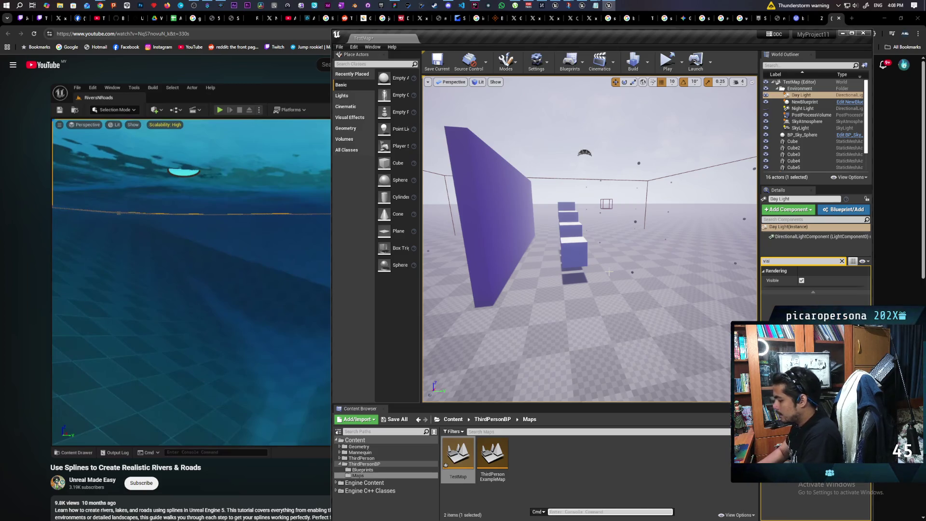
pyautogui.write('r')
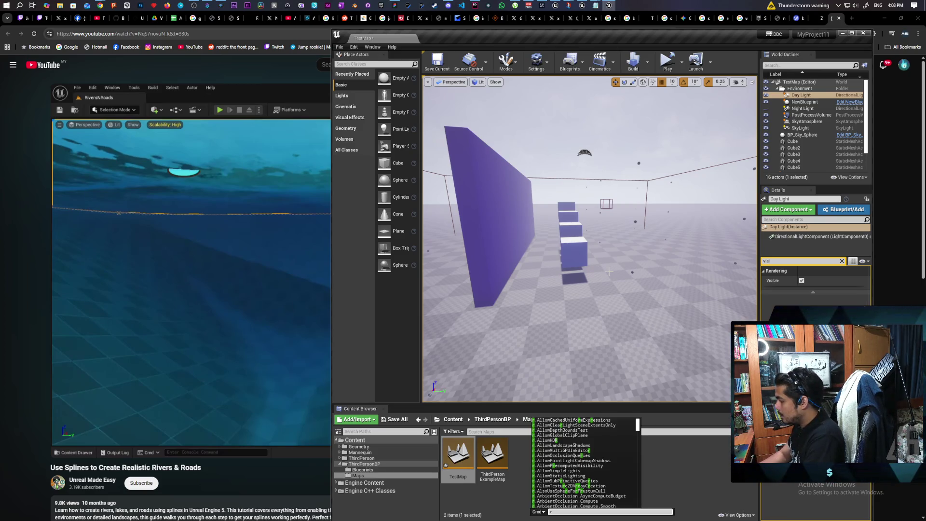
pyautogui.write('.glo')
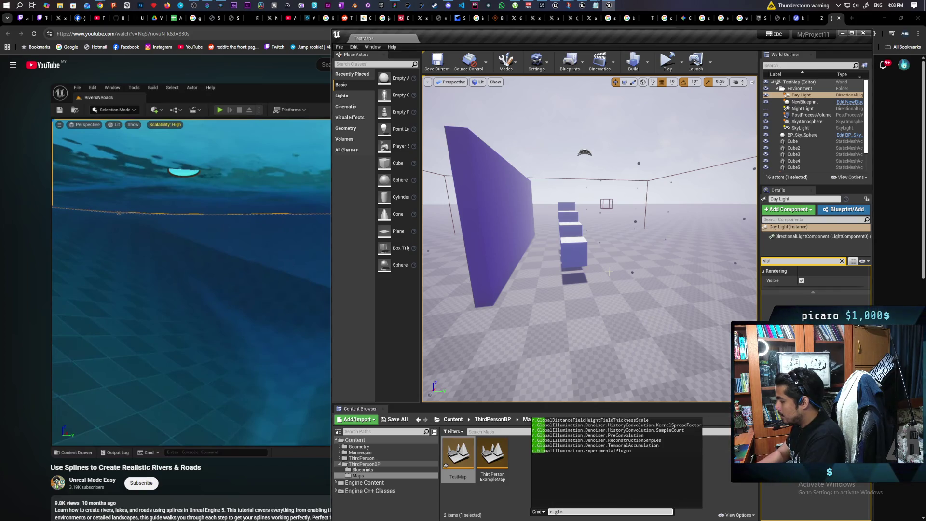
pyautogui.press('Down')
pyautogui.press('Down')
pyautogui.press('Down')
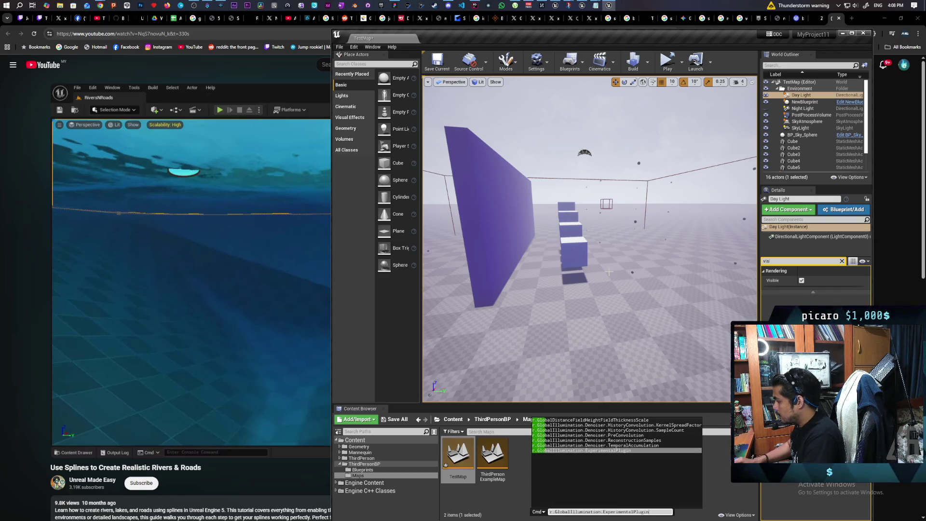
pyautogui.press('Return')
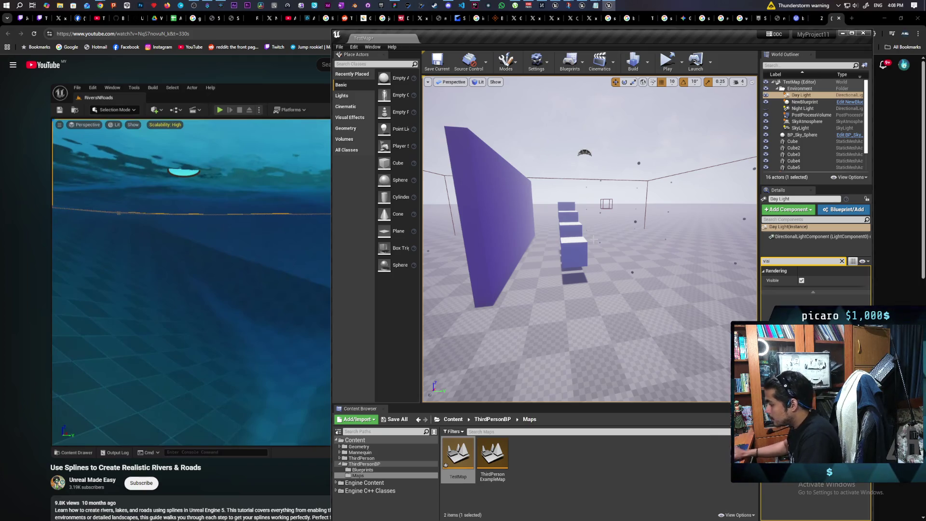
pyautogui.doubleClick(737, 38)
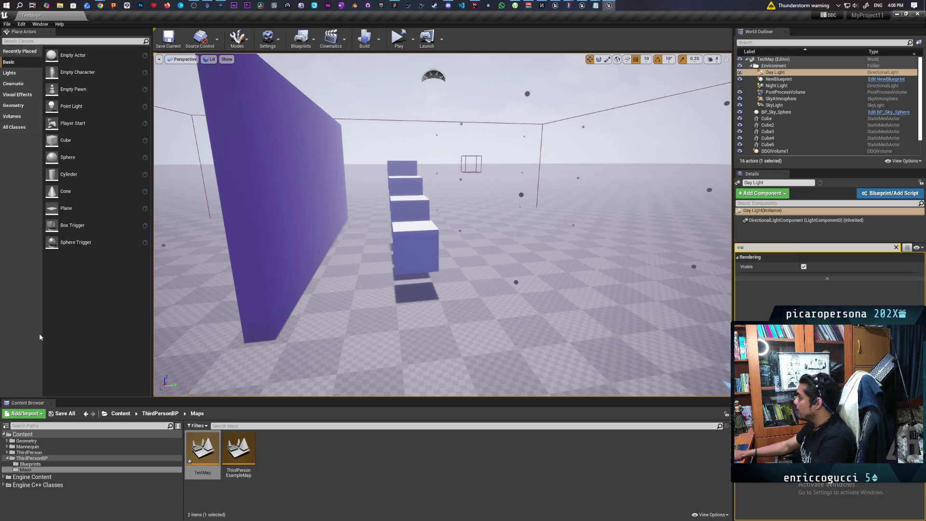
# - Launch the level as a standalone game, skipping the save prompt, and show FPS with stat fps
pyautogui.click(400, 41)
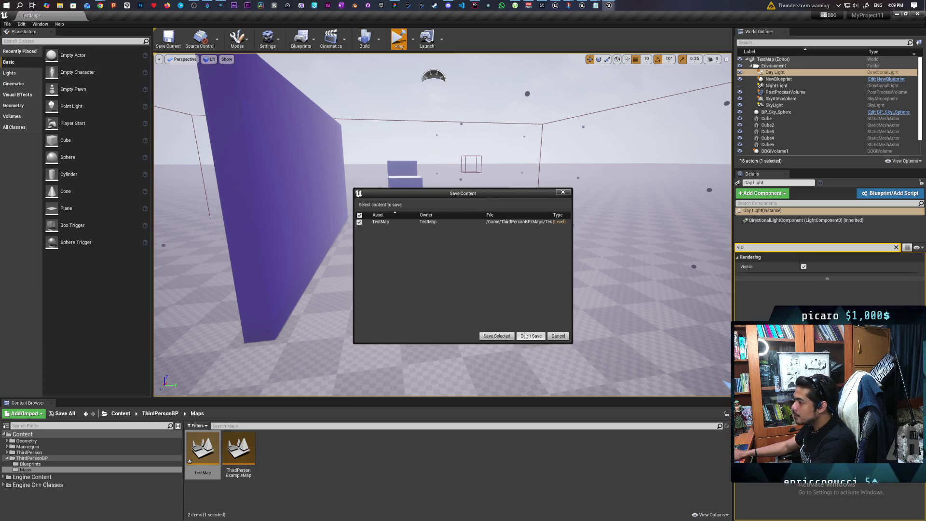
pyautogui.click(526, 336)
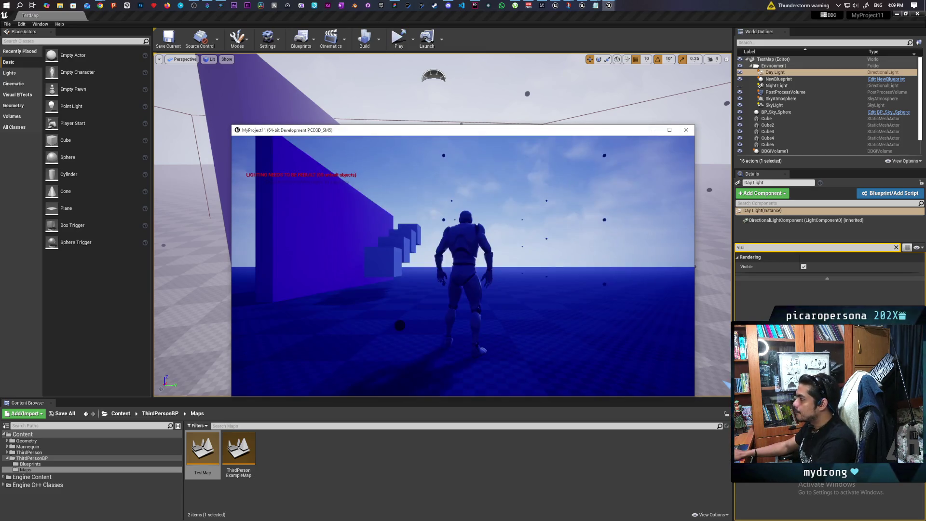
pyautogui.press('`')
pyautogui.write('stat fps')
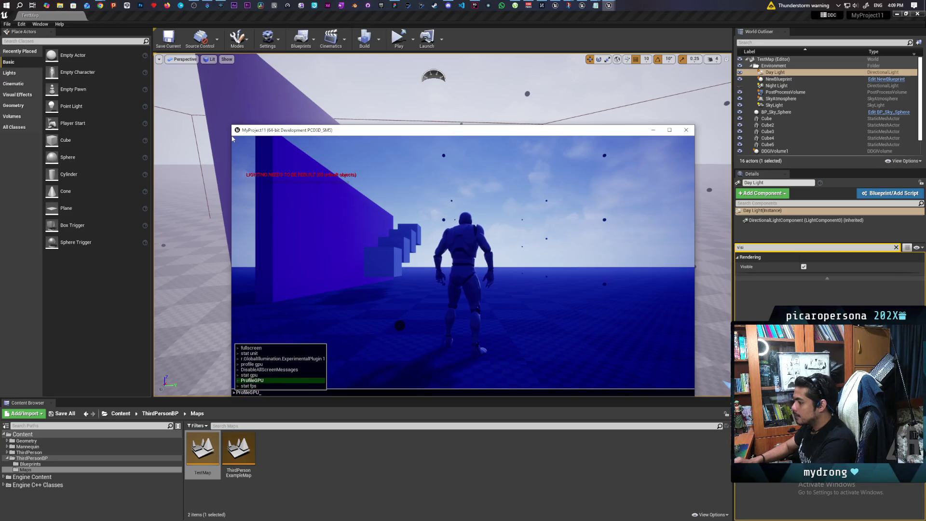
pyautogui.press('Return')
# - Run the character over to the stairs
pyautogui.press('a')
pyautogui.press('w')
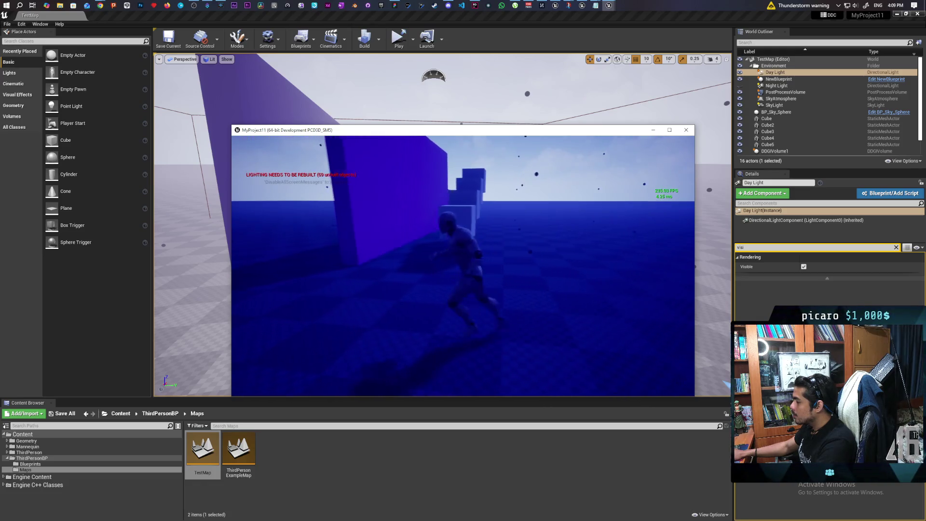
pyautogui.press('a')
pyautogui.press('w')
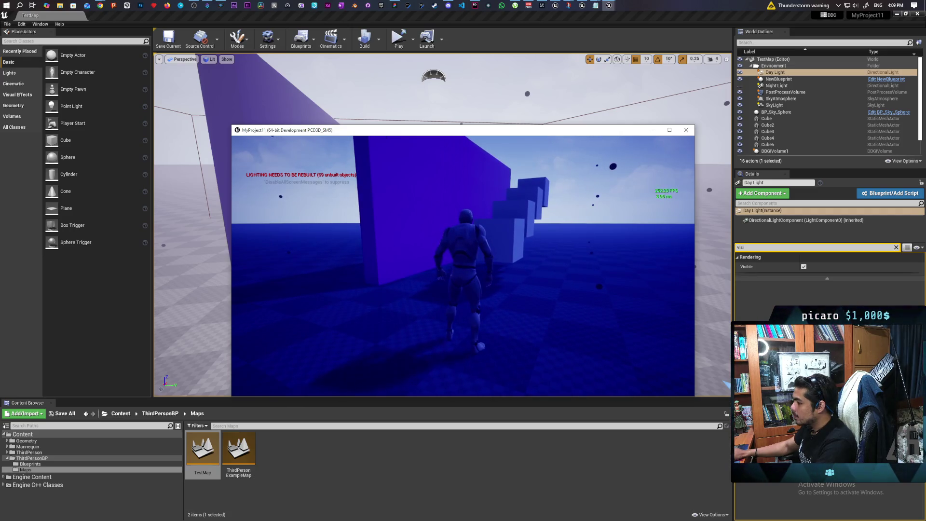
# - Run r.GlobalIllumination.ExperimentalPlugin 1 from the console history, twice, looking up at the sky between
pyautogui.press('`')
pyautogui.write('stat fps')
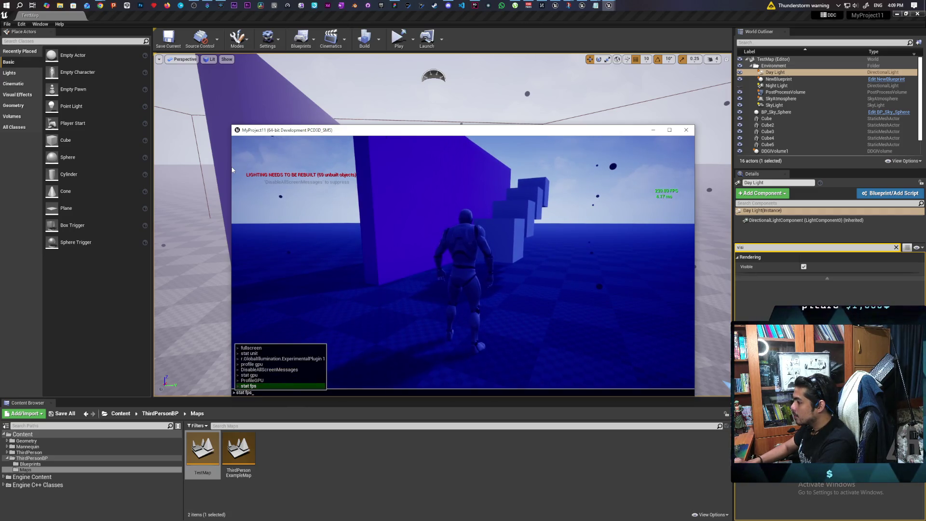
pyautogui.press('Up')
pyautogui.press('Up')
pyautogui.press('Up')
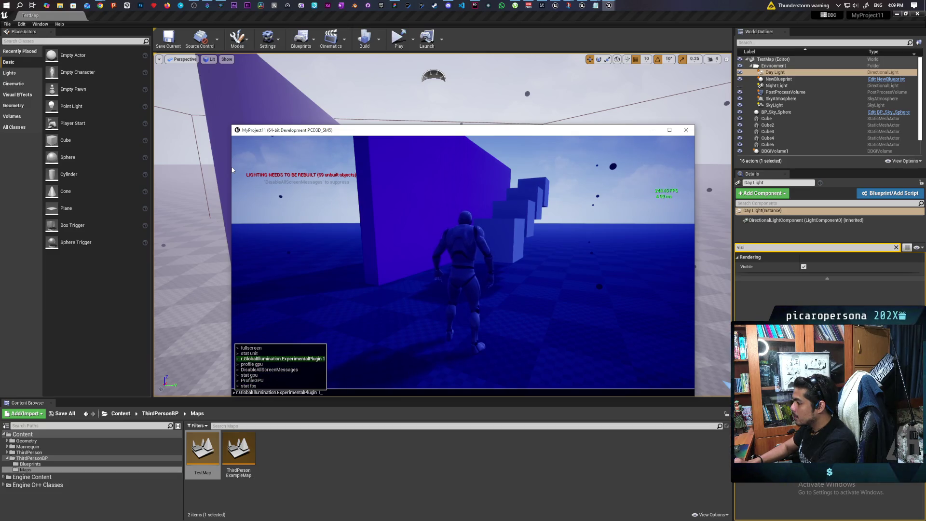
pyautogui.press('Return')
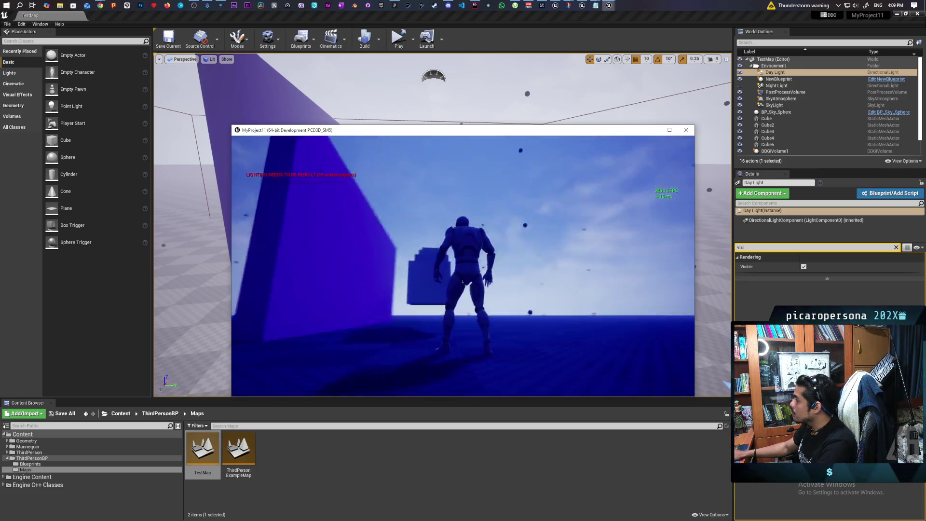
pyautogui.press('space')
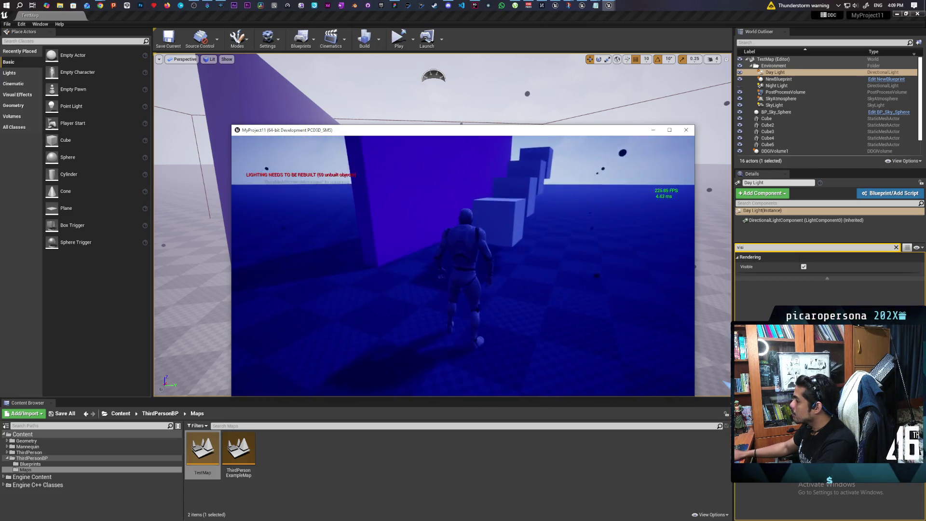
pyautogui.press('`')
pyautogui.press('Up')
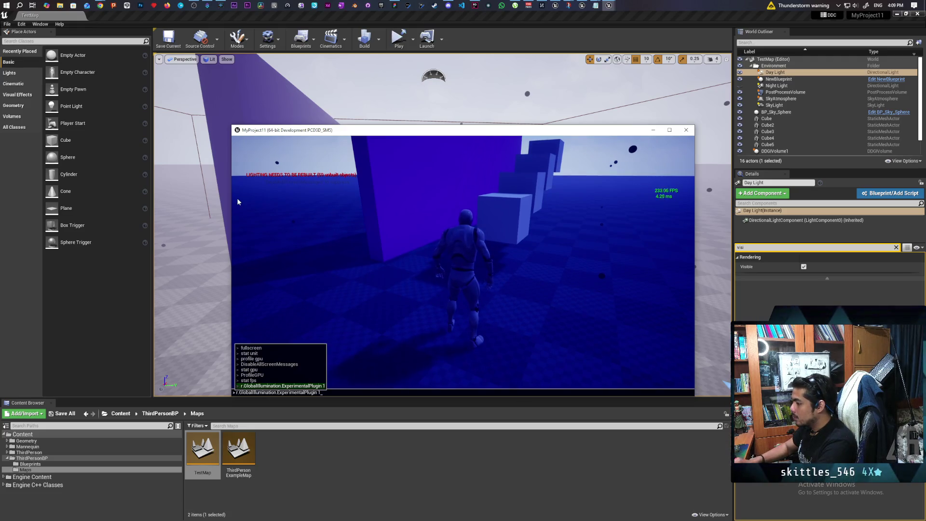
pyautogui.press('Return')
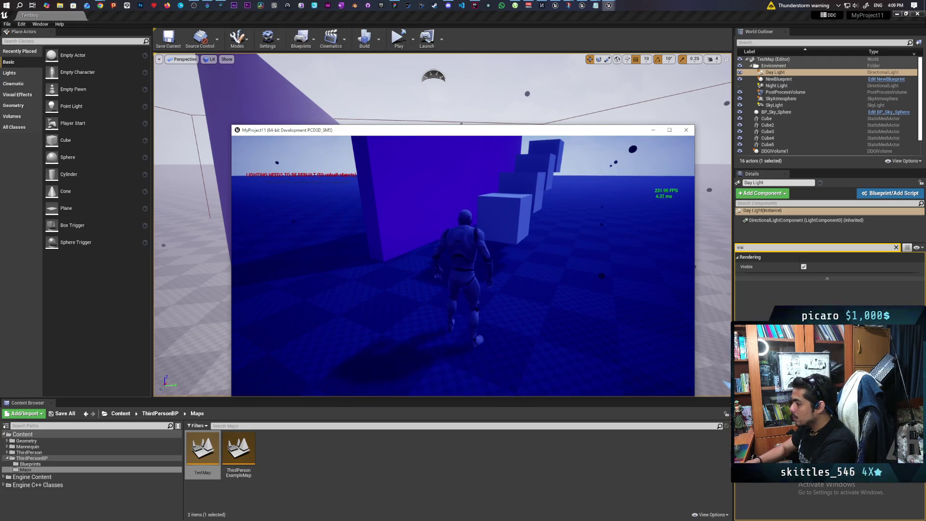
# - Check the console log, then trim a recalled command back to 'r.' to list console variables
pyautogui.press('`')
pyautogui.press('`')
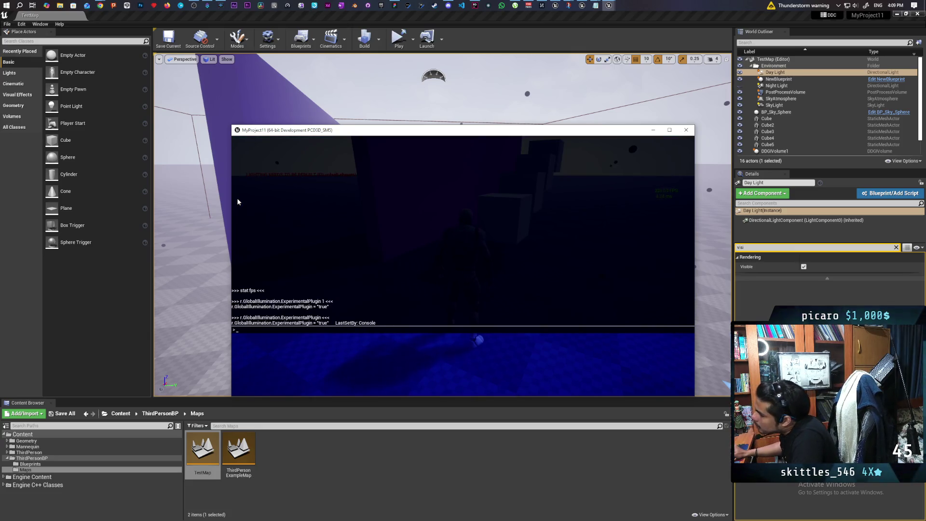
pyautogui.press('`')
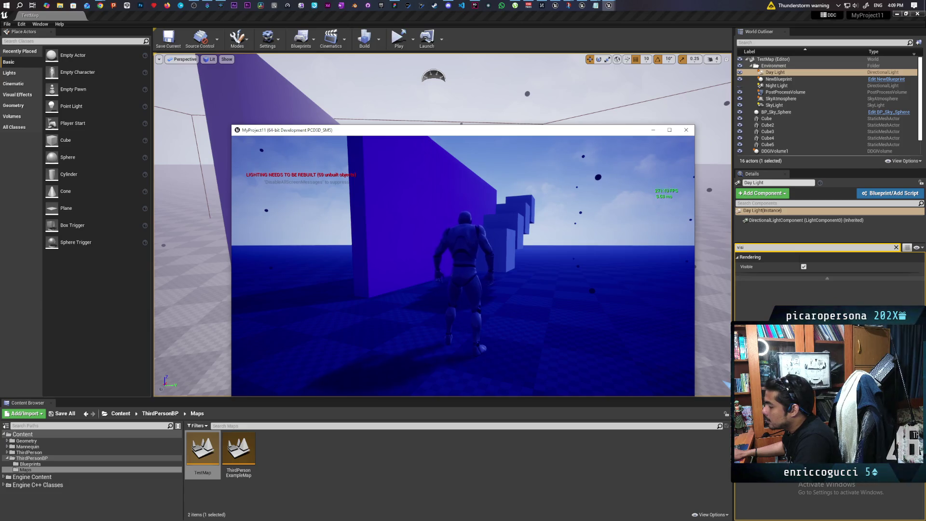
pyautogui.press('`')
pyautogui.press('Up')
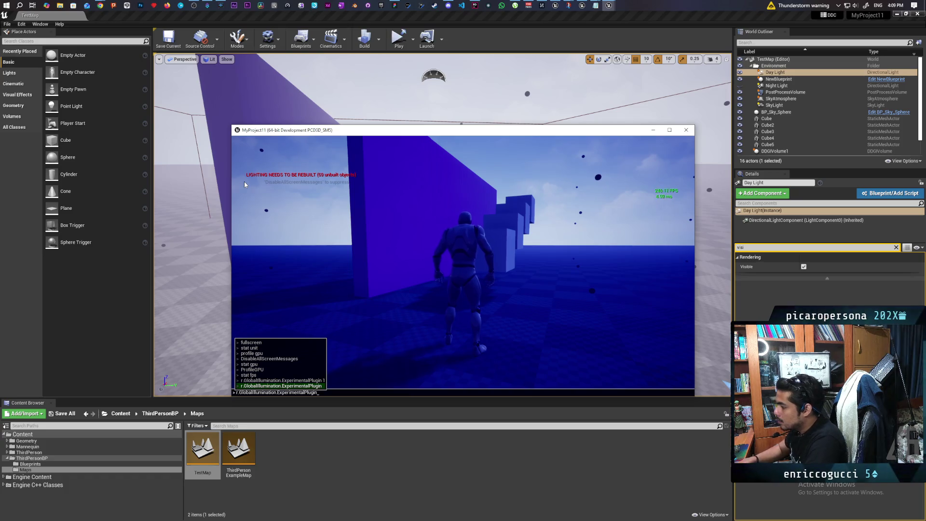
pyautogui.press('BackSpace')
pyautogui.press('BackSpace')
pyautogui.press('BackSpace')
pyautogui.press('BackSpace')
pyautogui.press('BackSpace')
pyautogui.press('BackSpace')
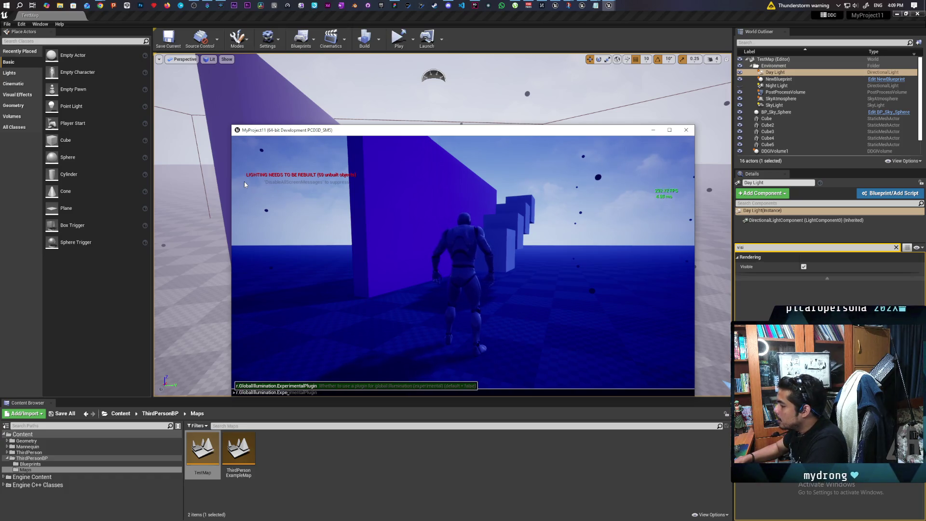
pyautogui.press('BackSpace')
pyautogui.press('BackSpace')
pyautogui.press('BackSpace')
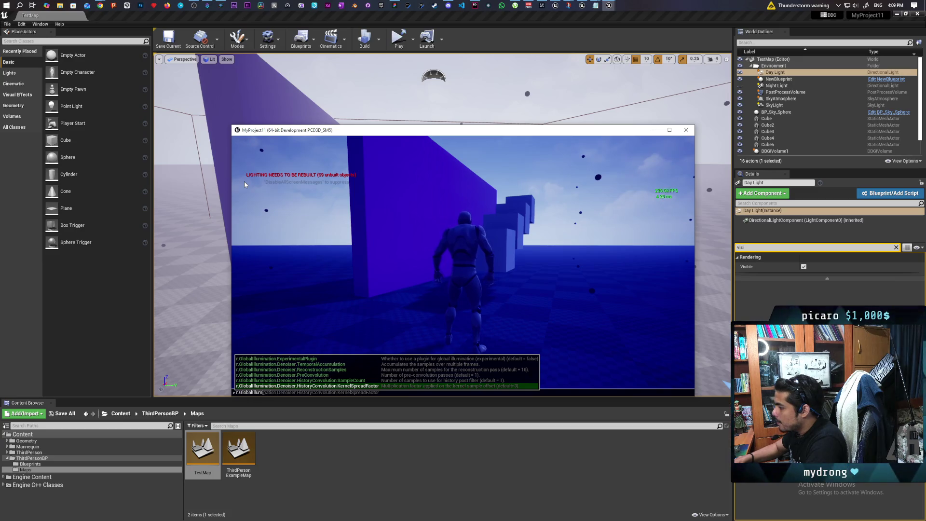
pyautogui.press('BackSpace')
pyautogui.press('BackSpace')
pyautogui.press('BackSpace')
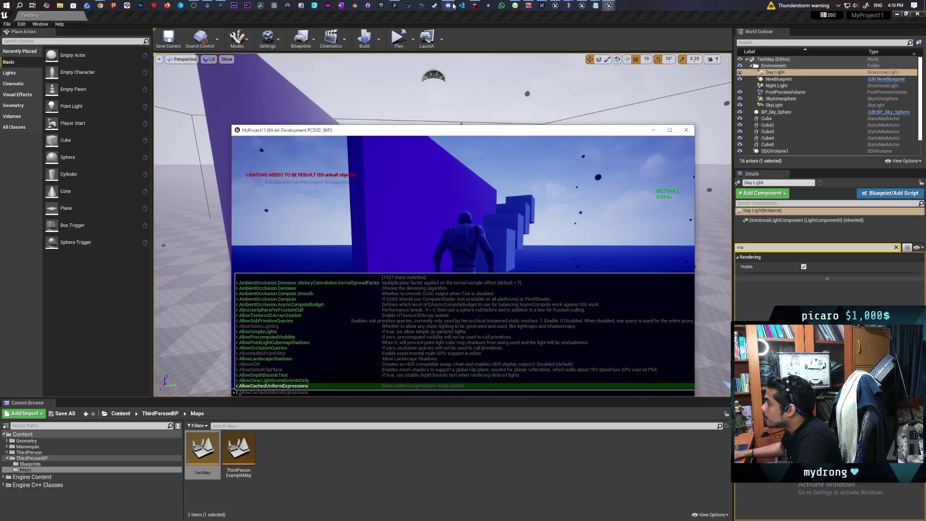
pyautogui.moveTo(454, 6)
pyautogui.moveTo(453, 47)
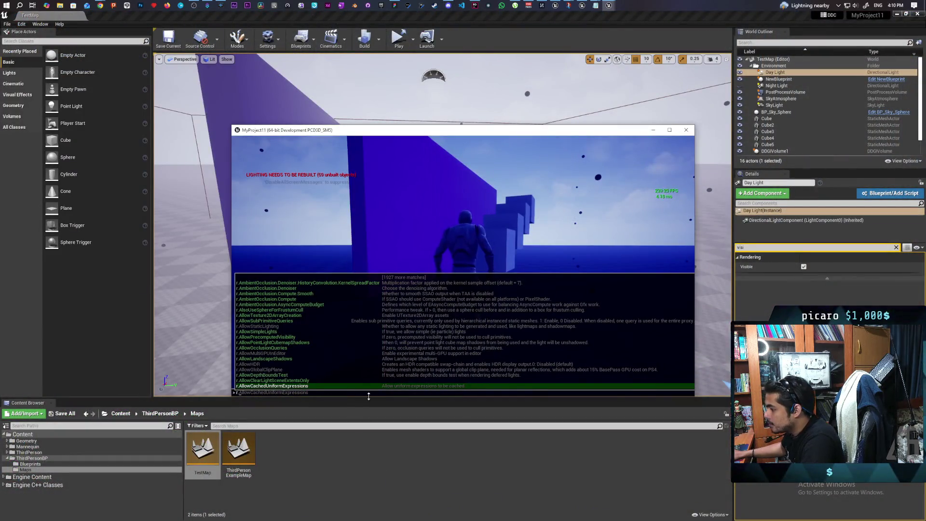
# - Autocomplete r.RayTracing.ForceAllRayTracingEffects and run it to see its current value
pyautogui.write('rayt')
pyautogui.press('Tab')
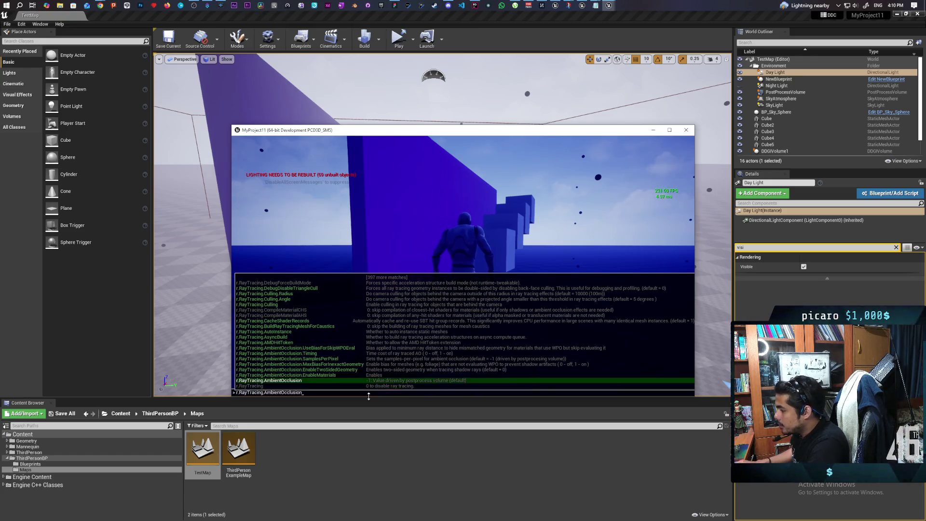
pyautogui.write('.for')
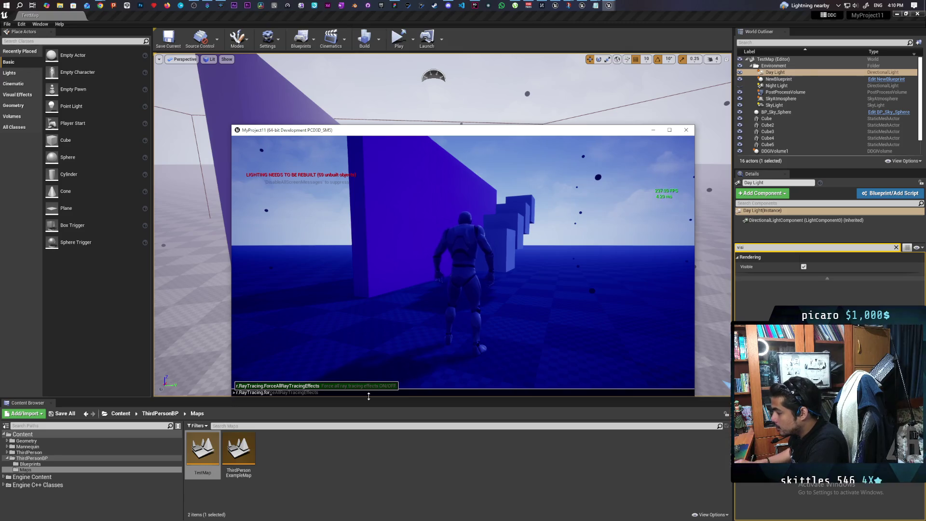
pyautogui.press('Tab')
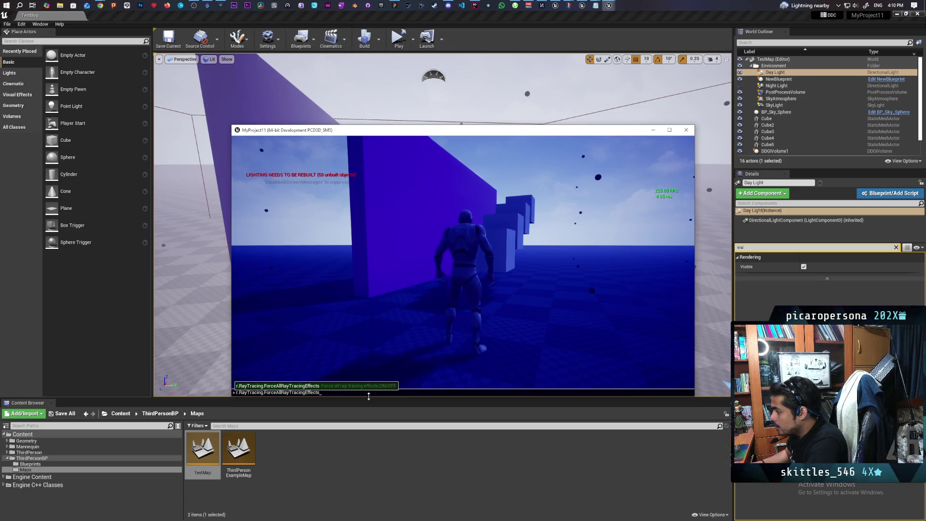
pyautogui.press('Return')
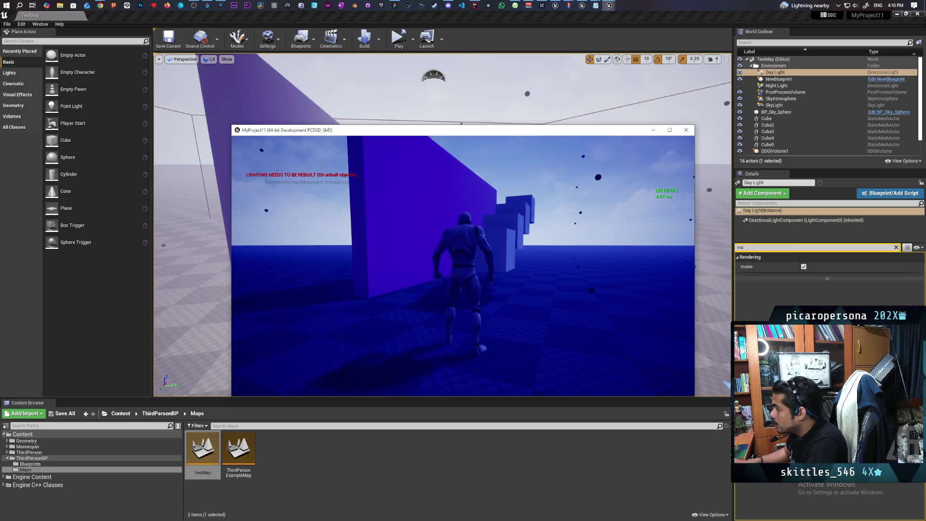
# - Rerun r.RayTracing.ForceAllRayTracingEffects with value 1 and dismiss the NRD Denoiser plugin error
pyautogui.press('`')
pyautogui.press('`')
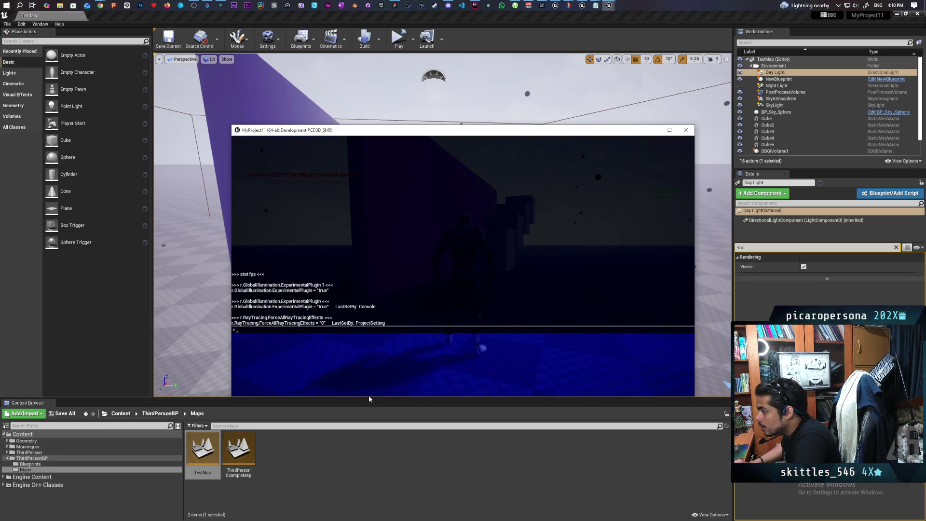
pyautogui.press('Up')
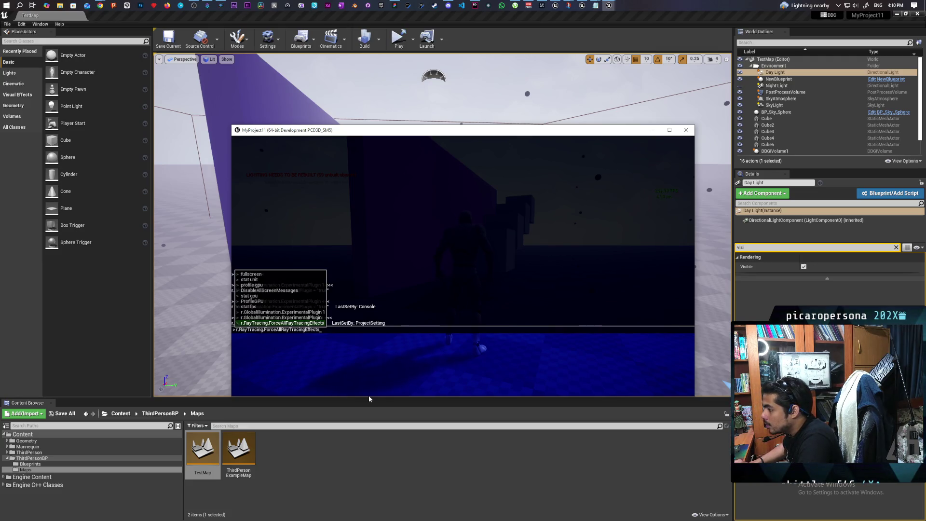
pyautogui.write(' 1')
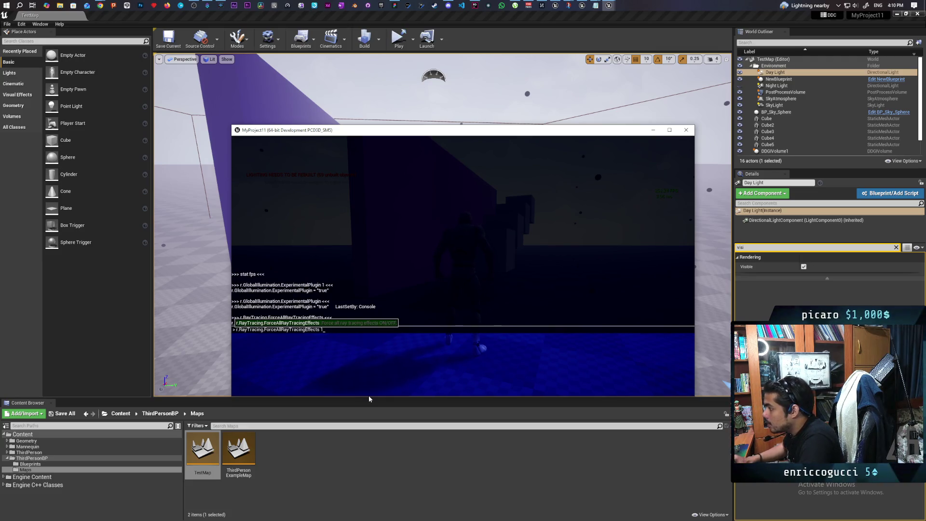
pyautogui.press('Return')
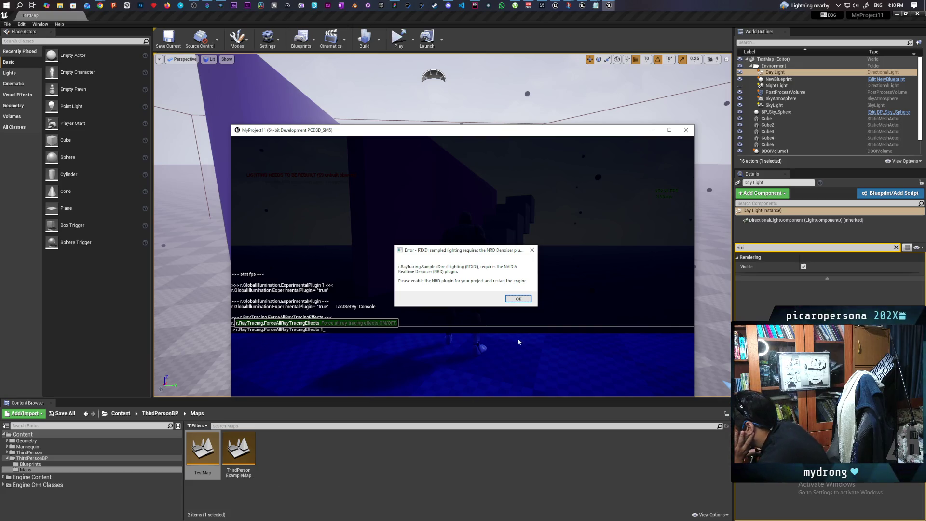
pyautogui.click(514, 299)
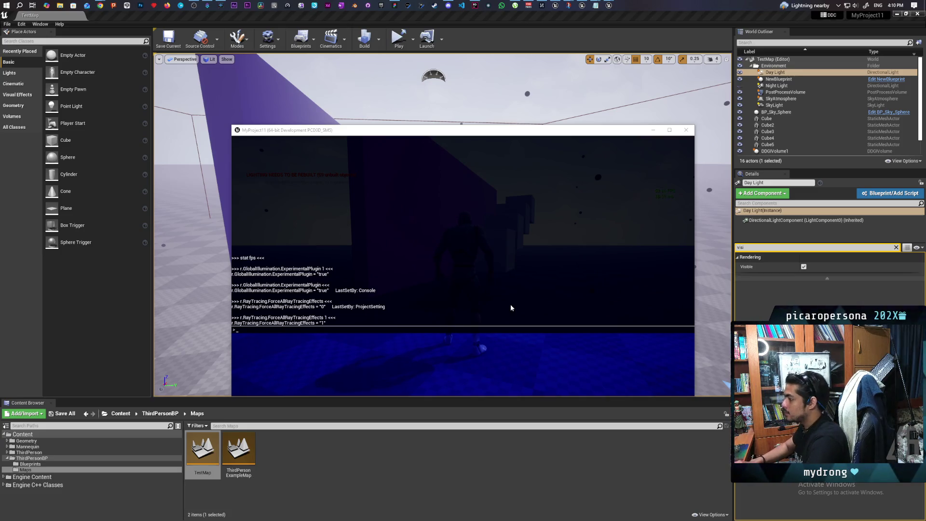
# - Close the console, walk the character past the cubes toward the blue wall, and exit with Esc
pyautogui.press('`')
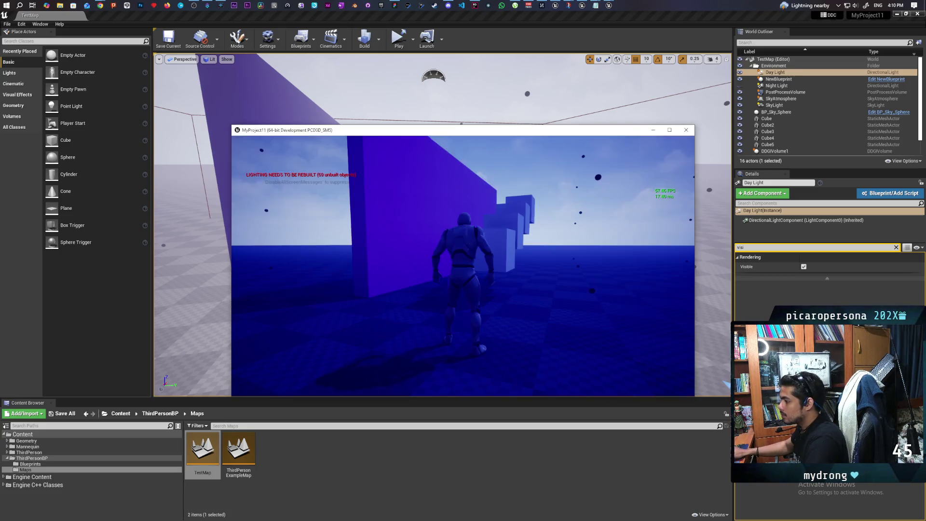
pyautogui.press('w')
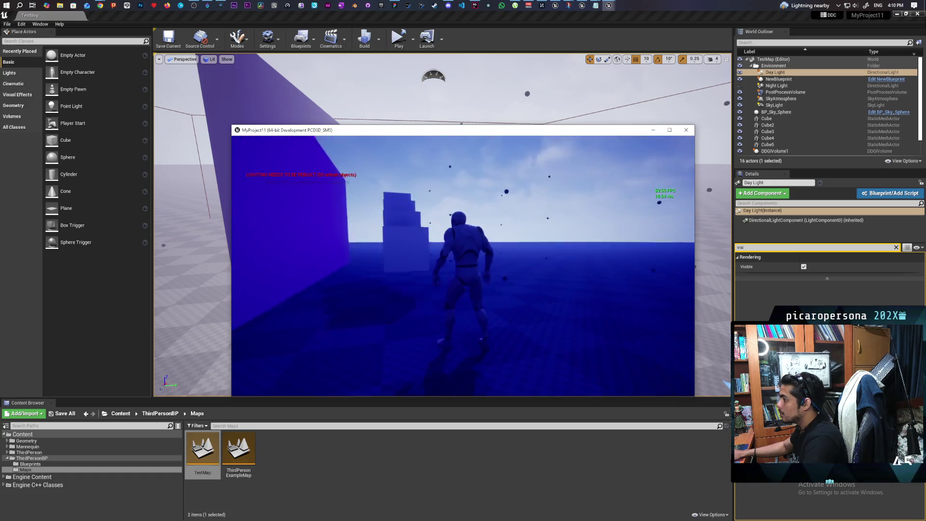
pyautogui.press('w')
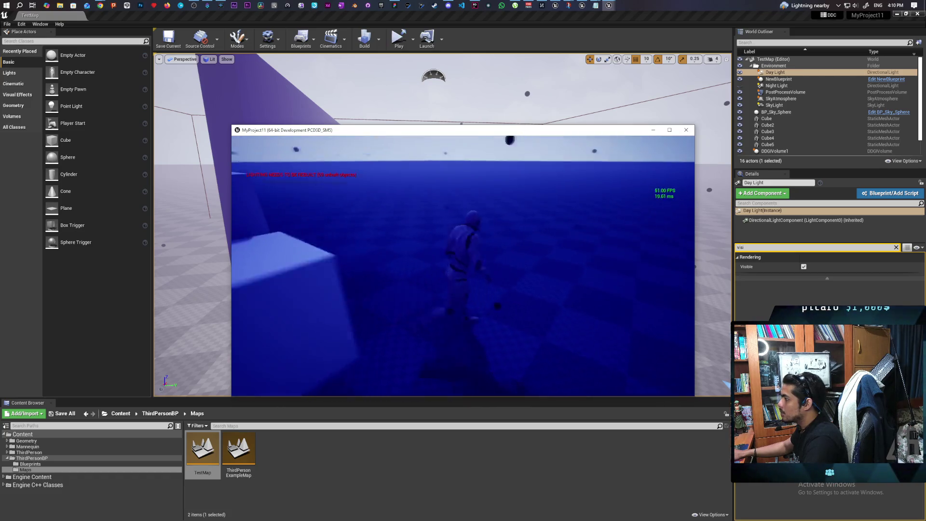
pyautogui.press('w')
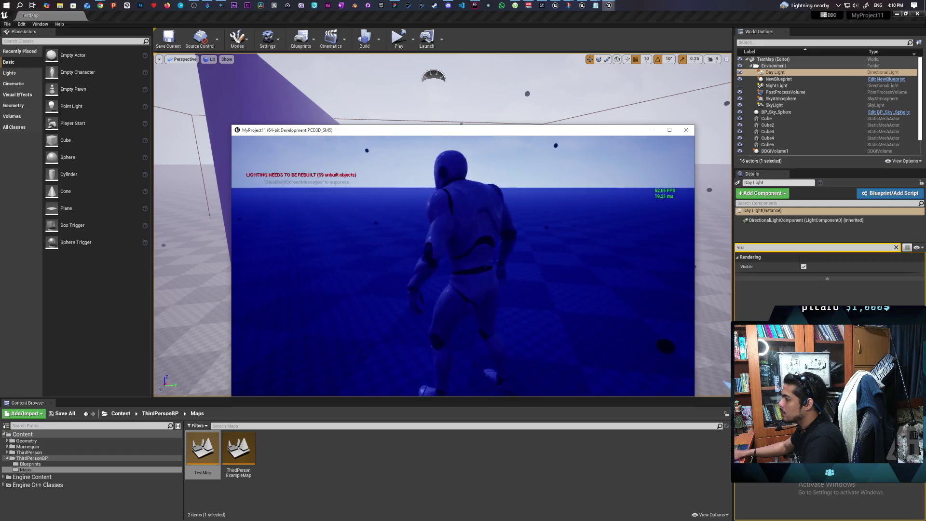
pyautogui.press('w')
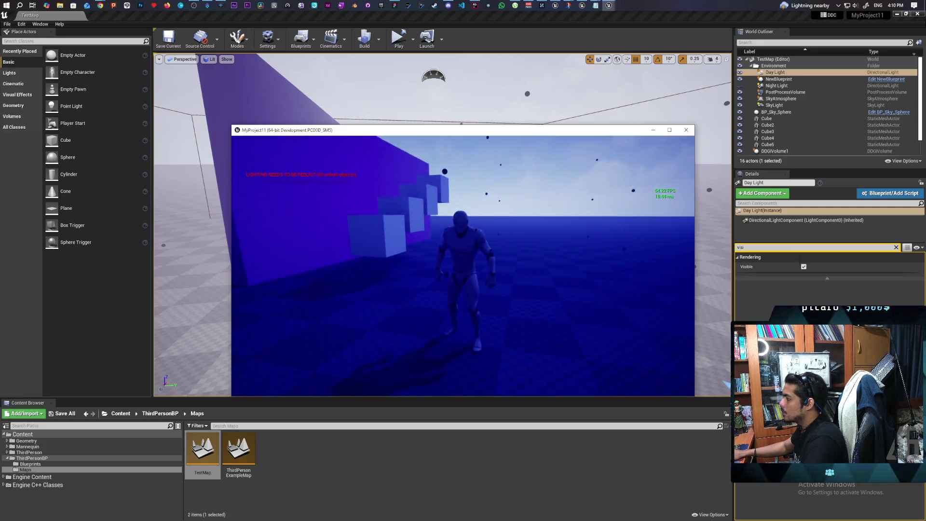
pyautogui.press('w')
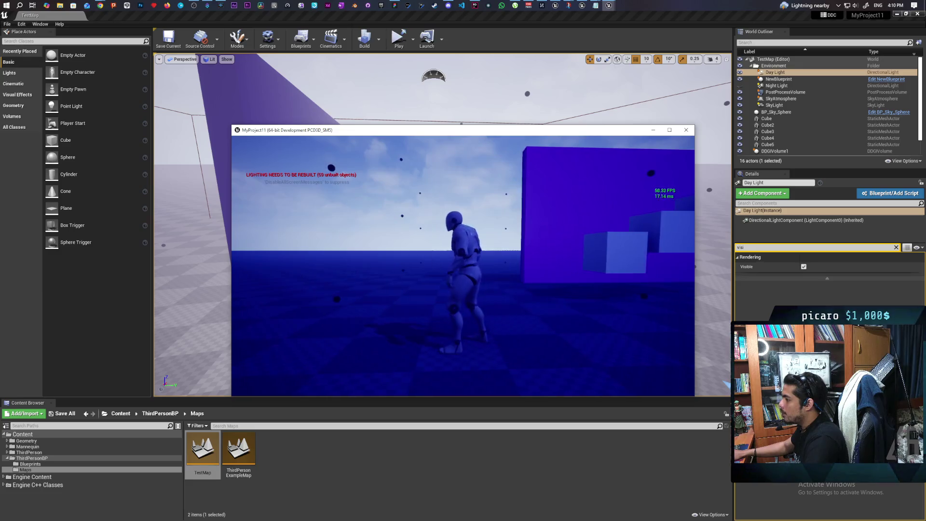
pyautogui.press('w')
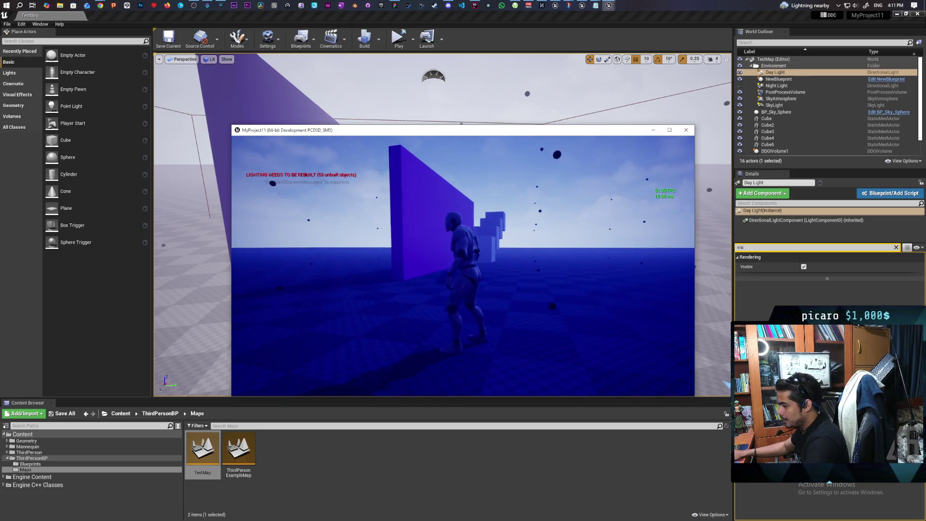
pyautogui.press('Escape')
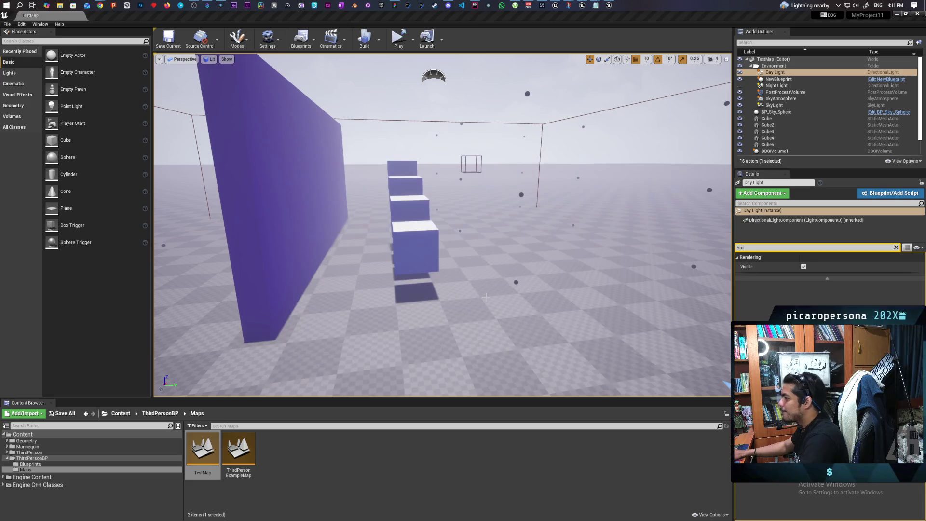
# - Select the purple wall Cube5, clear its Details filter, and view the steps from the side
pyautogui.moveTo(498, 294)
pyautogui.mouseDown()
pyautogui.moveTo(502, 333)
pyautogui.moveTo(622, 331)
pyautogui.moveTo(490, 281)
pyautogui.moveTo(472, 290)
pyautogui.moveTo(473, 391)
pyautogui.moveTo(458, 386)
pyautogui.moveTo(487, 410)
pyautogui.moveTo(482, 376)
pyautogui.moveTo(512, 372)
pyautogui.moveTo(513, 361)
pyautogui.moveTo(454, 286)
pyautogui.moveTo(394, 282)
pyautogui.mouseUp()
pyautogui.click(394, 282)
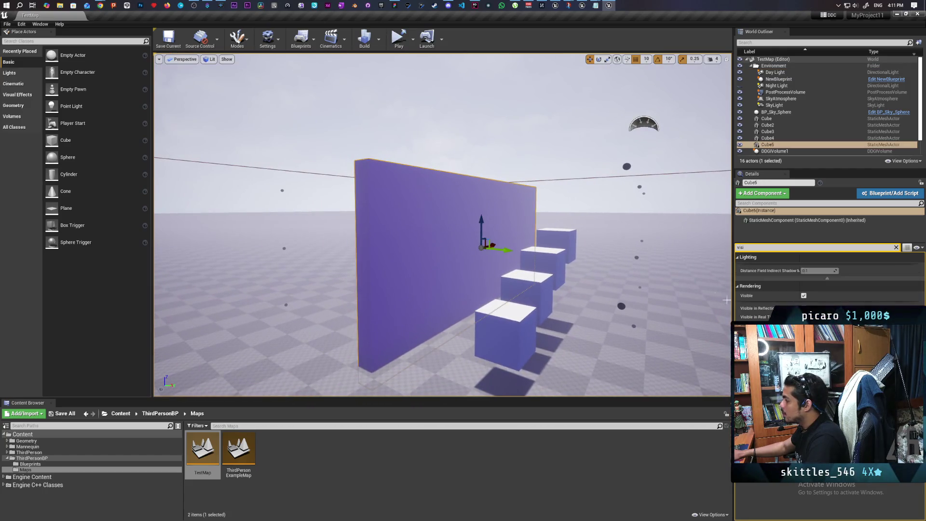
pyautogui.click(896, 247)
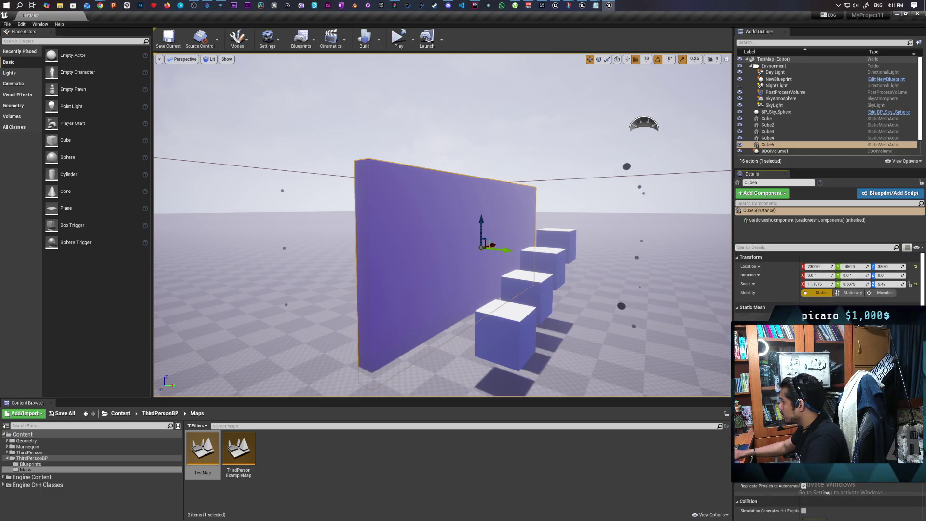
pyautogui.moveTo(442, 225)
pyautogui.mouseDown()
pyautogui.moveTo(453, 246)
pyautogui.moveTo(477, 227)
pyautogui.moveTo(477, 270)
pyautogui.moveTo(453, 280)
pyautogui.moveTo(454, 260)
pyautogui.moveTo(478, 251)
pyautogui.mouseUp()
pyautogui.click(582, 5)
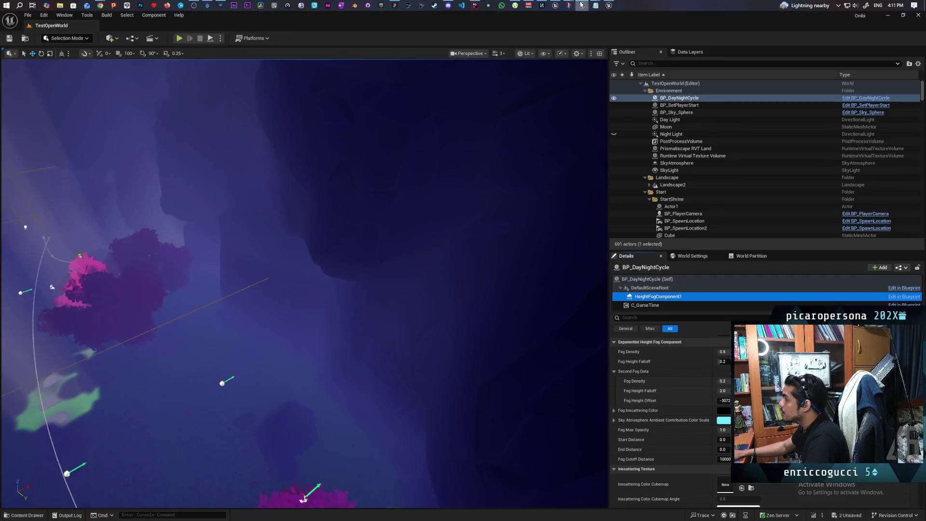
# - In MyProject9's NewMap, set BP_Daynight to Daytime, frame it, and widen the viewport
pyautogui.click(555, 5)
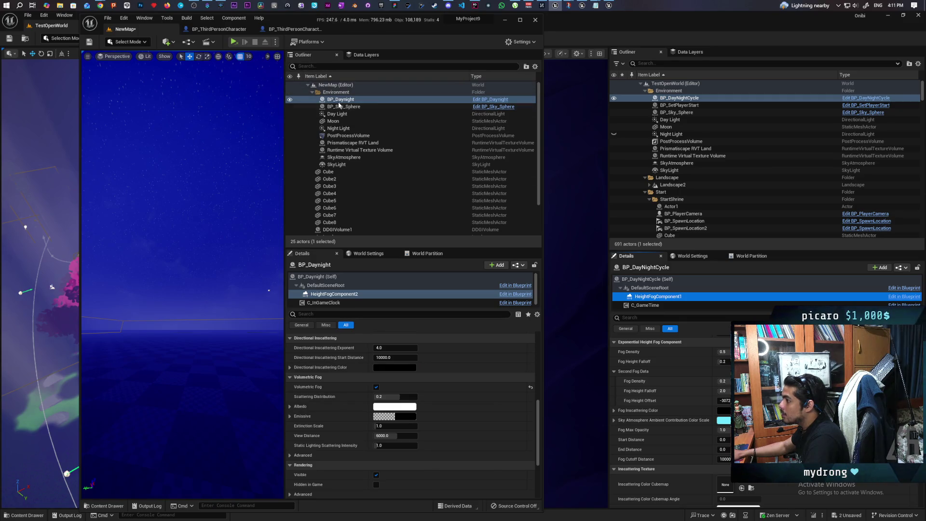
pyautogui.click(317, 276)
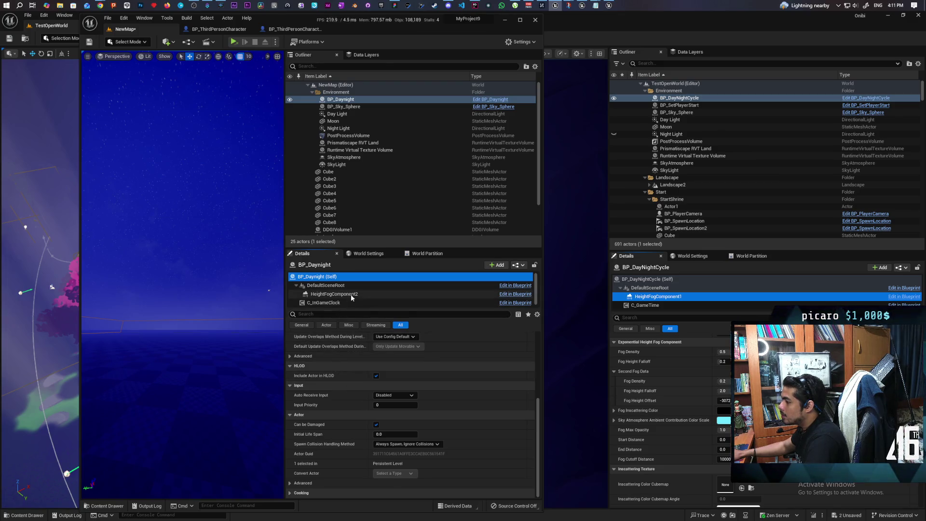
pyautogui.scroll(5, 341, 385)
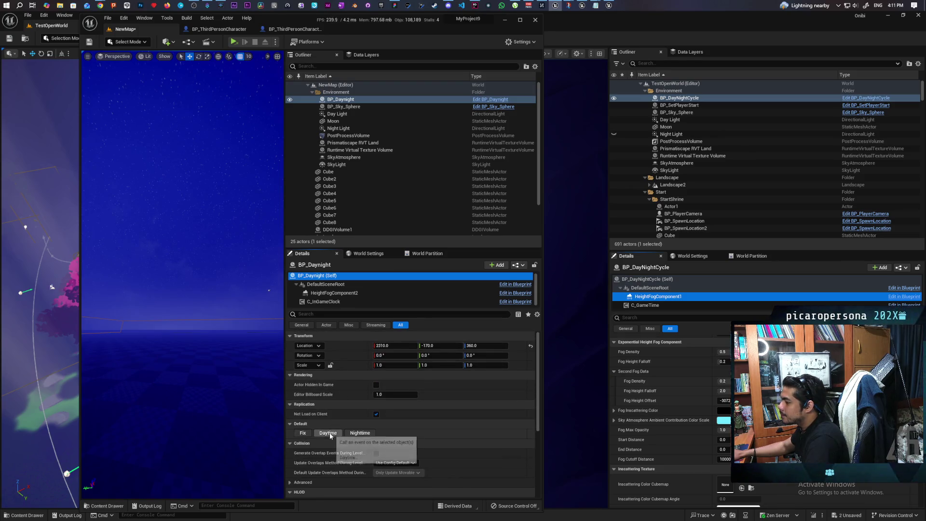
pyautogui.click(328, 433)
pyautogui.press('f')
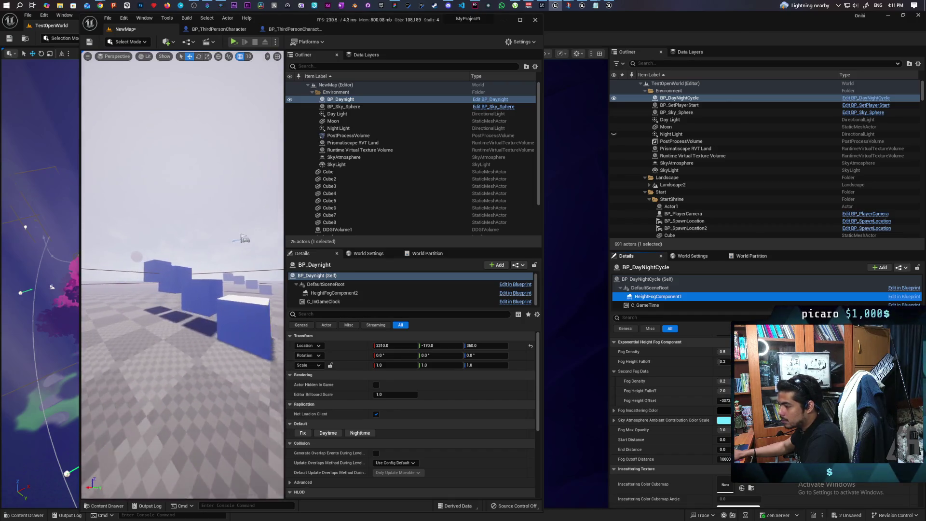
pyautogui.moveTo(285, 254); pyautogui.dragTo(482, 254)
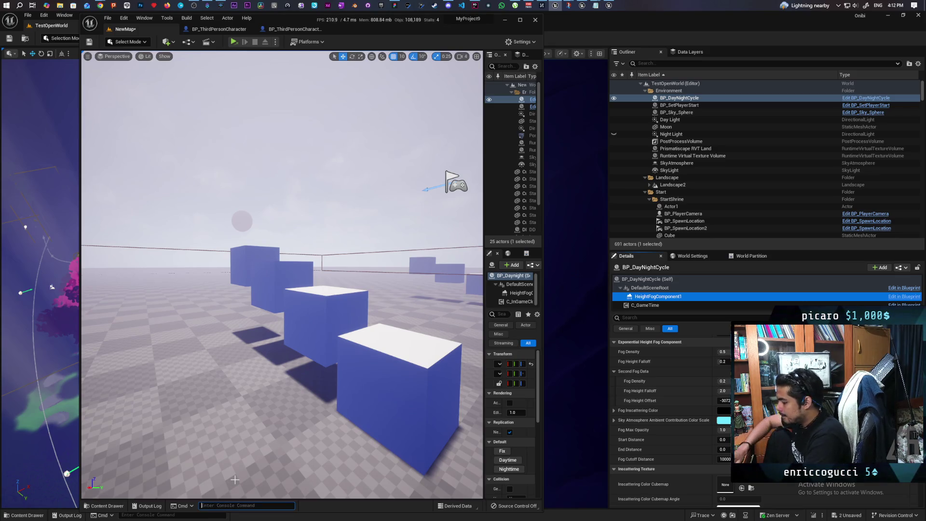
# - Type 'r.RayTracing.' into the Cmd console, correcting typos along the way
pyautogui.write('r.ray')
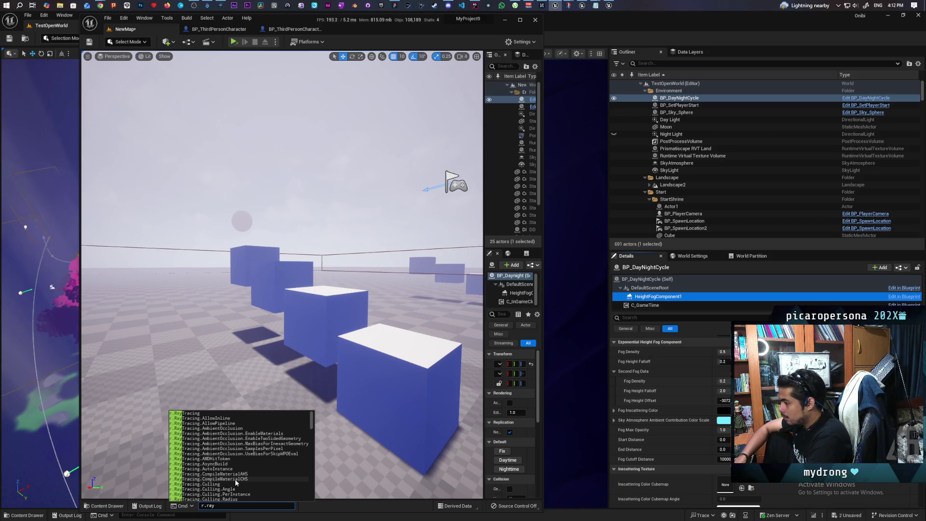
pyautogui.press('BackSpace')
pyautogui.press('BackSpace')
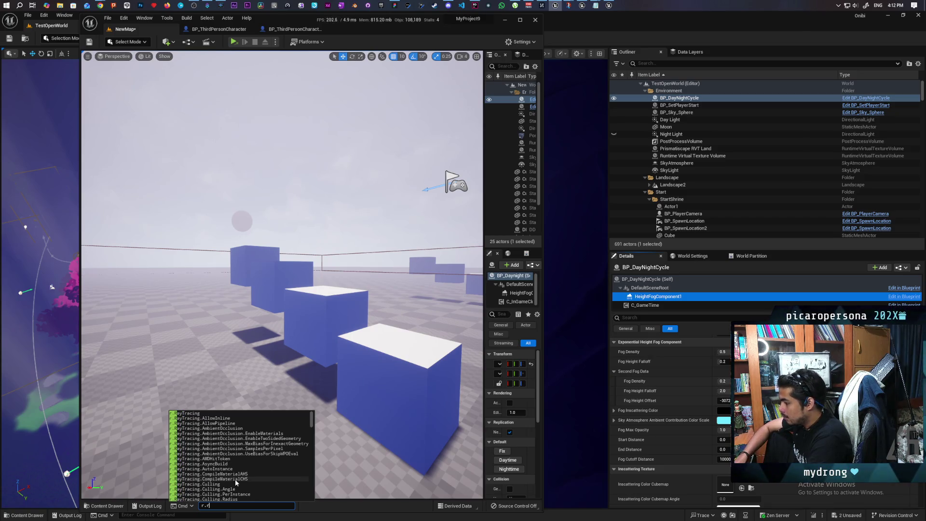
pyautogui.write('at')
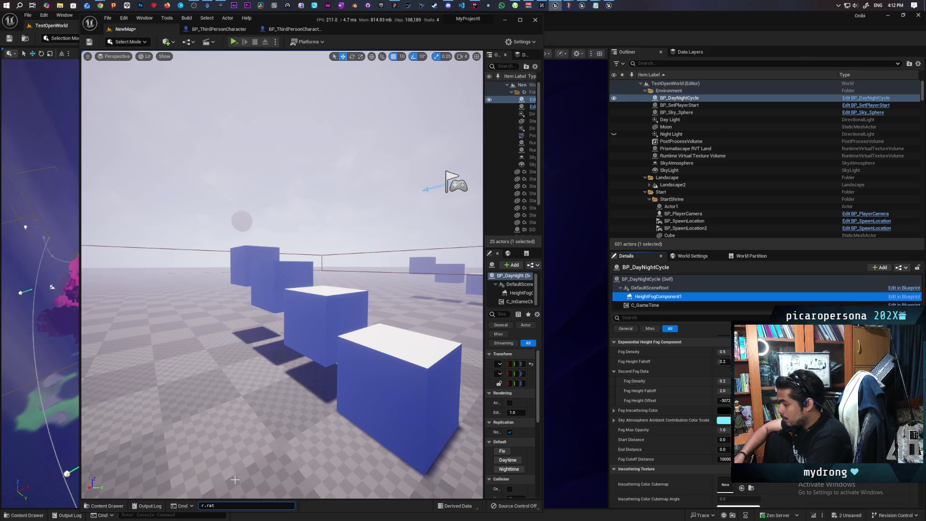
pyautogui.press('BackSpace')
pyautogui.write('ytra')
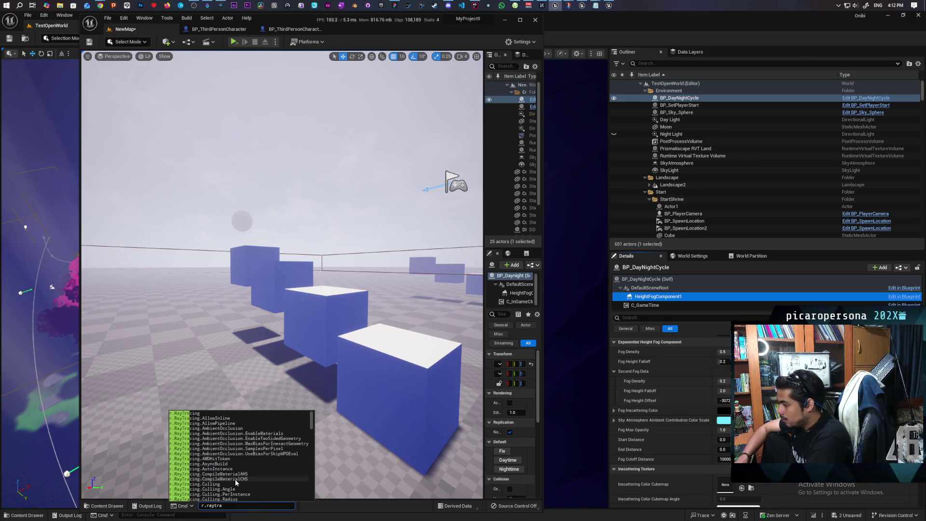
pyautogui.write('ce')
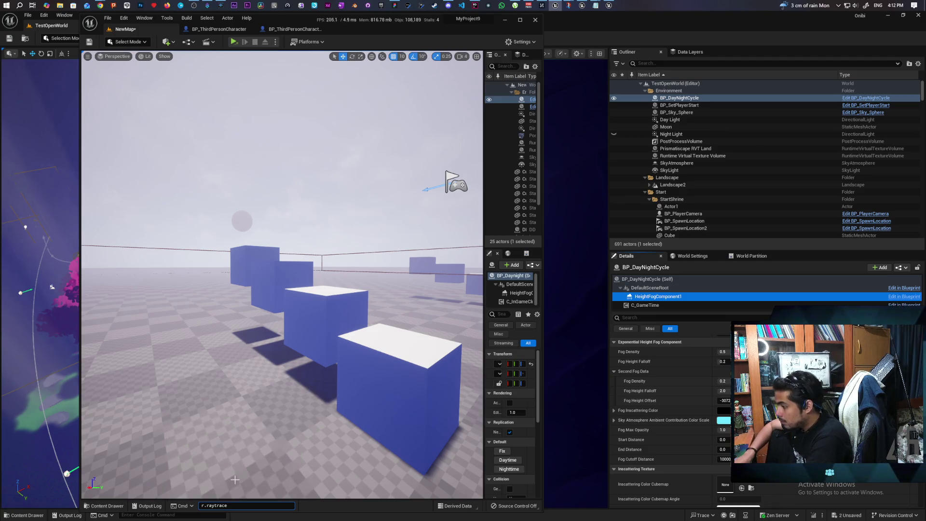
pyautogui.press('BackSpace')
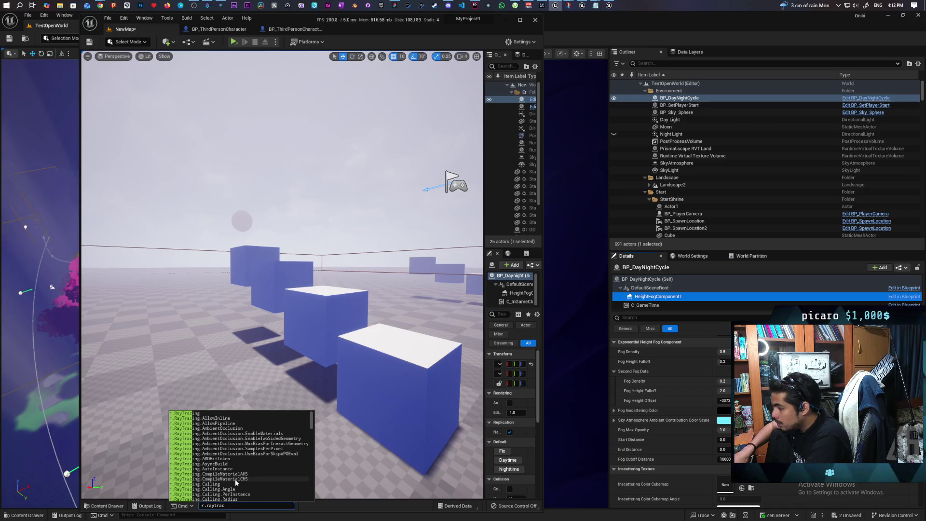
pyautogui.write('ing.')
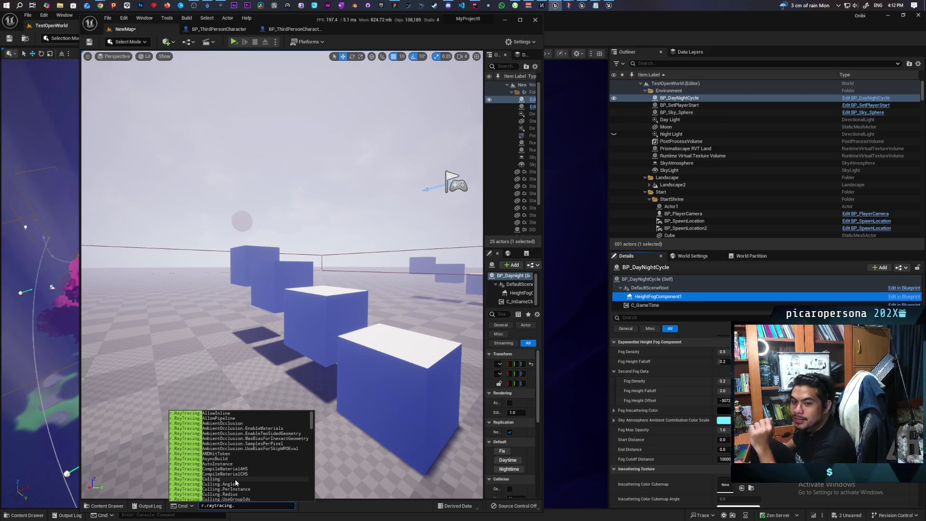
# - Query r.RayTracing.Translucency.Shadows and read its -1 value in the Output Log
pyautogui.press('Up')
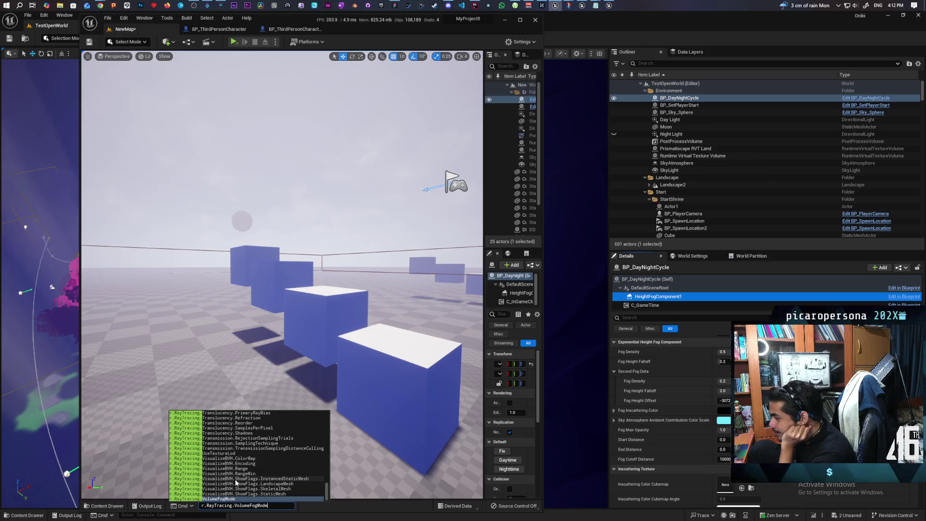
pyautogui.press('Up')
pyautogui.press('Up')
pyautogui.press('Up')
pyautogui.press('Up')
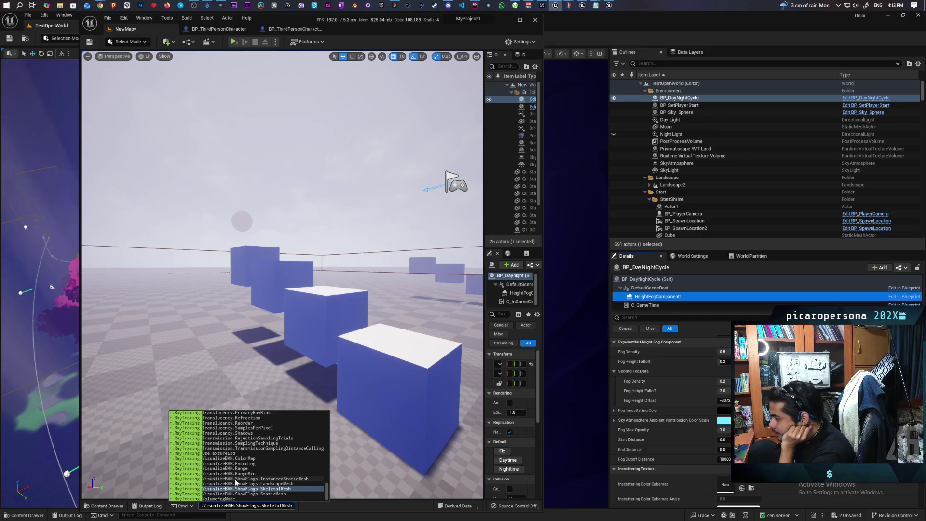
pyautogui.press('Up')
pyautogui.press('Up')
pyautogui.press('Up')
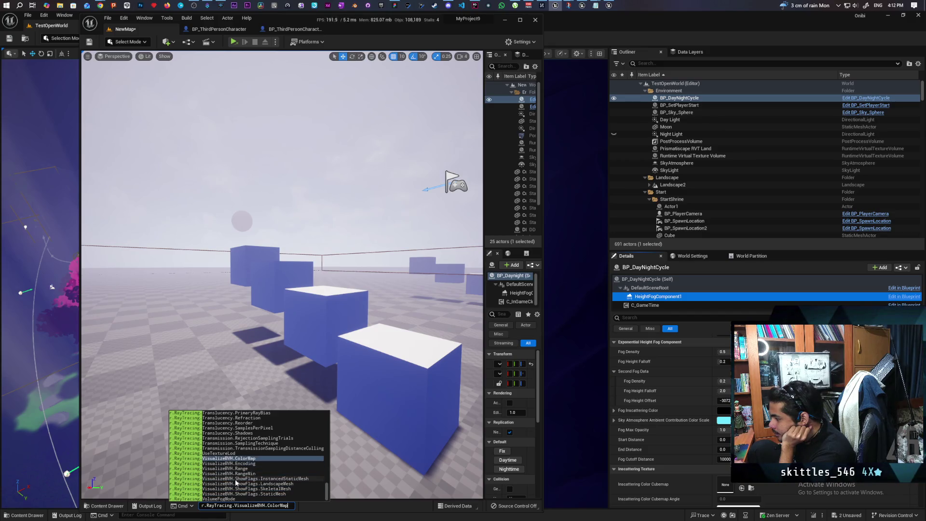
pyautogui.press('Up')
pyautogui.press('Up')
pyautogui.press('Up')
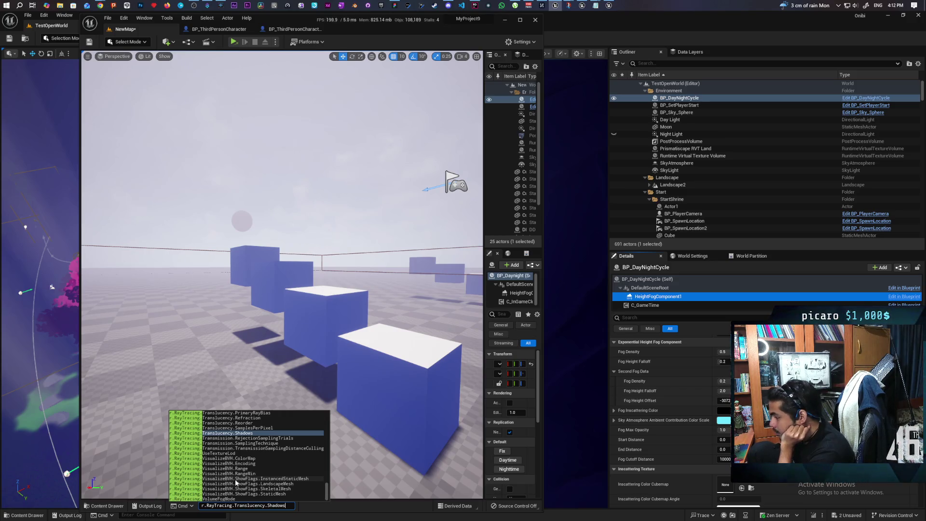
pyautogui.press('Escape')
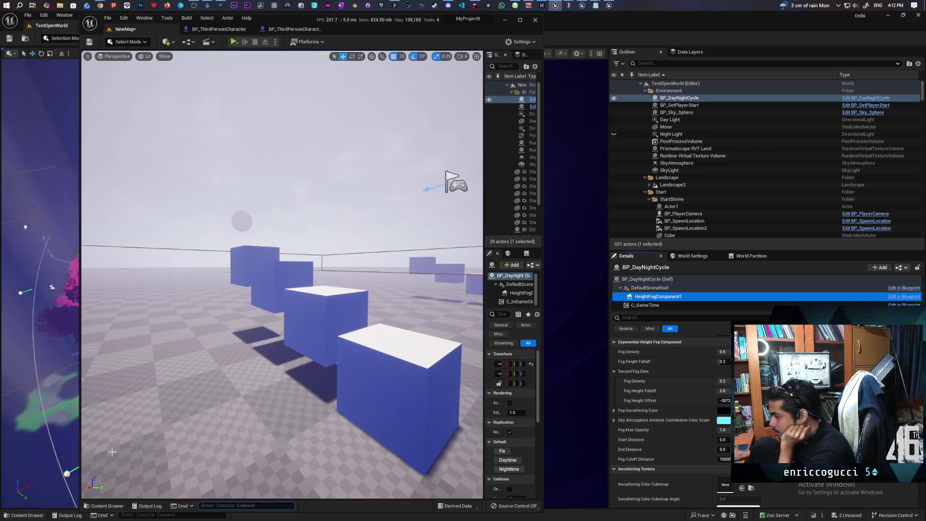
pyautogui.click(141, 506)
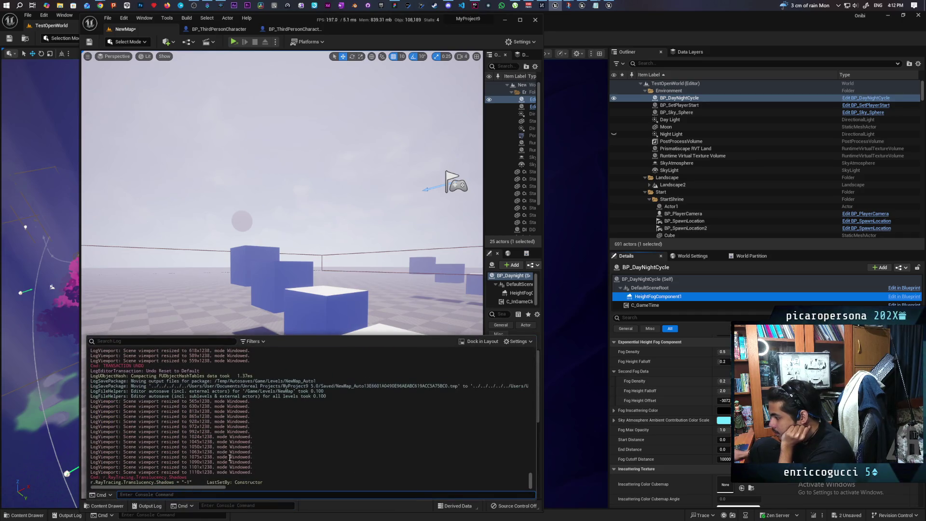
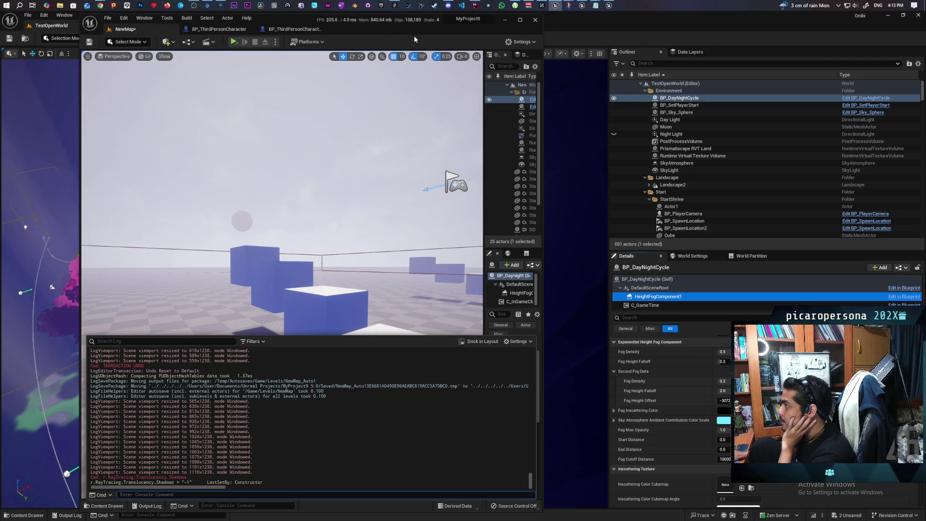
# - Bring the Discord vite-fork-dev chat with the shared ray tracing code over the editor
pyautogui.moveTo(446, 7)
pyautogui.moveTo(459, 39)
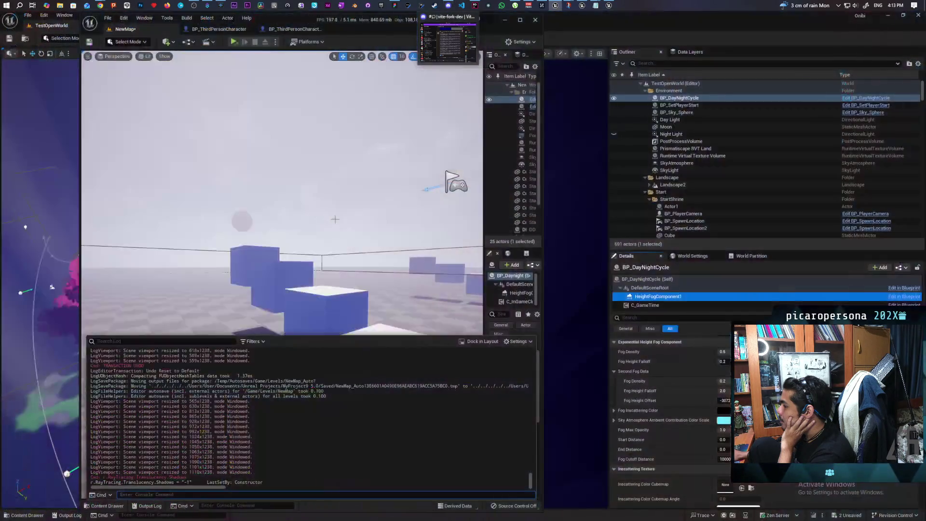
pyautogui.click(448, 6)
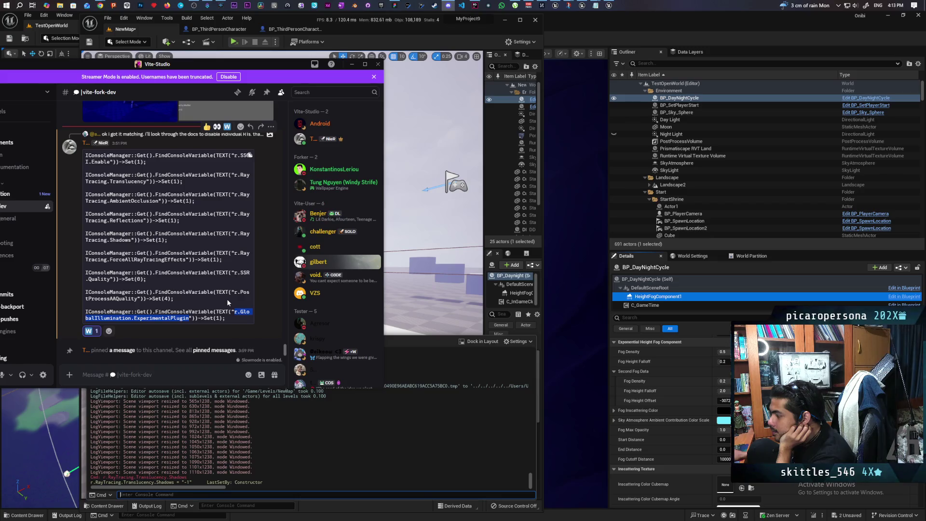
# - Scroll up through the Discord chat, then set it aside to return to the TestOpenWorld editor
pyautogui.scroll(3, 228, 281)
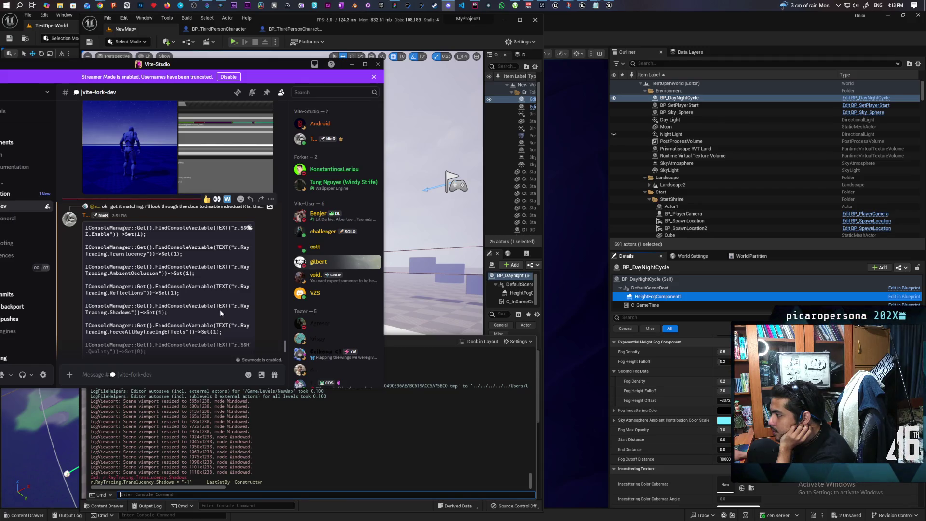
pyautogui.moveTo(288, 62); pyautogui.dragTo(404, 106)
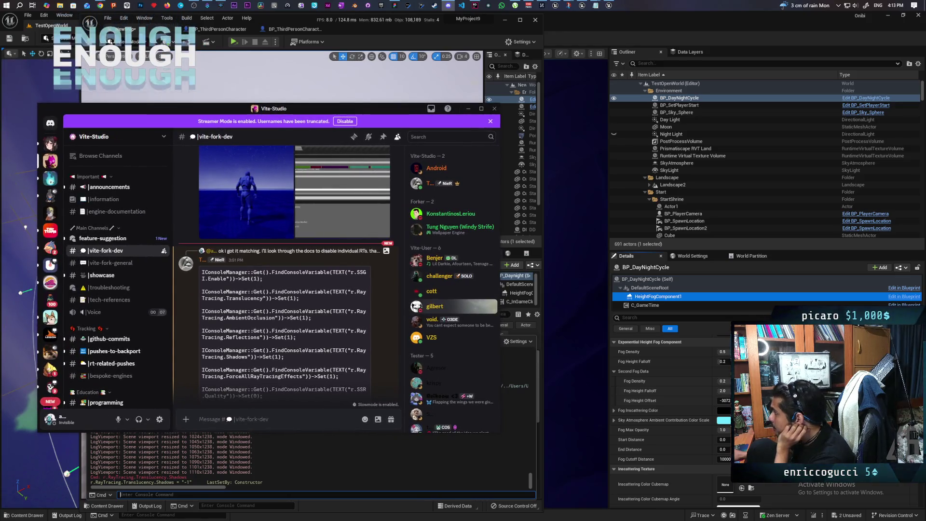
pyautogui.click(542, 81)
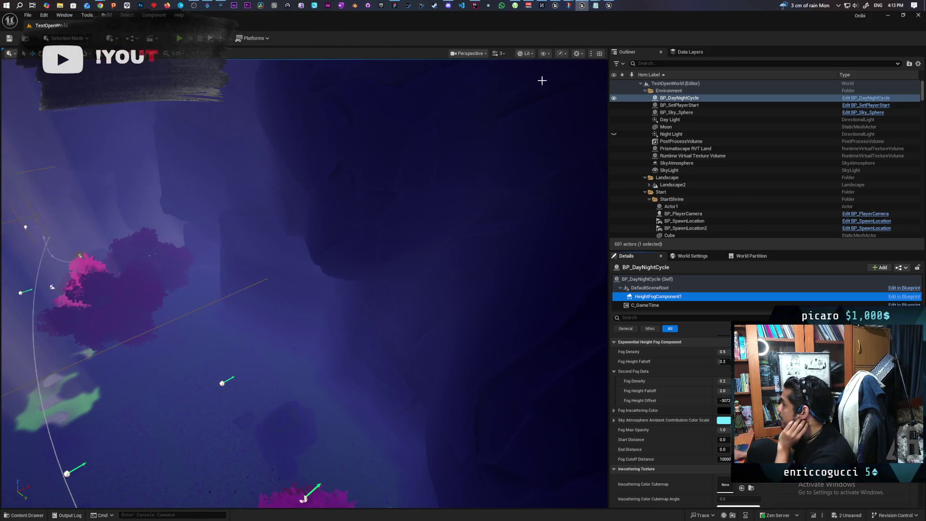
# - In the TestMap editor, run r.GlobalIllumination.ExperimentalPlugin 1 from the console history
pyautogui.hotkey('alt', 'Tab')
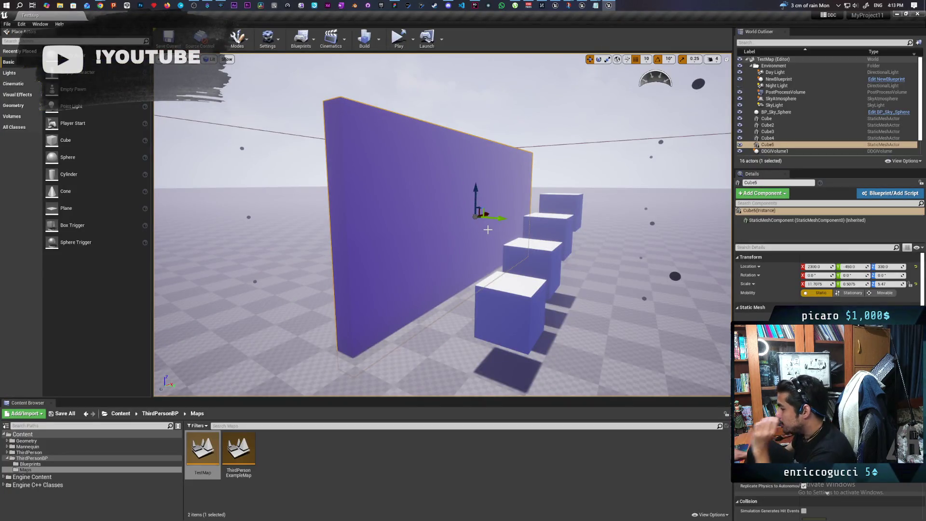
pyautogui.moveTo(488, 229)
pyautogui.mouseDown()
pyautogui.moveTo(545, 309)
pyautogui.moveTo(500, 300)
pyautogui.mouseUp()
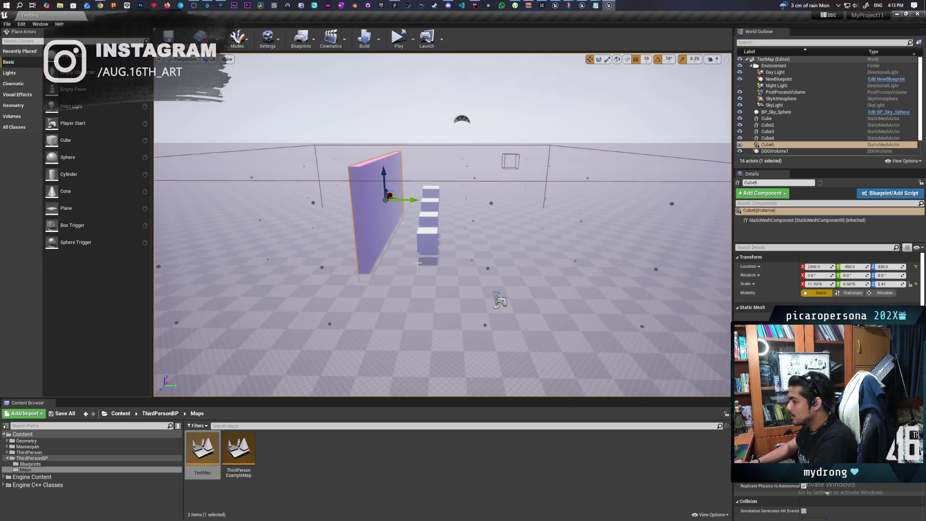
pyautogui.press('`')
pyautogui.press('Up')
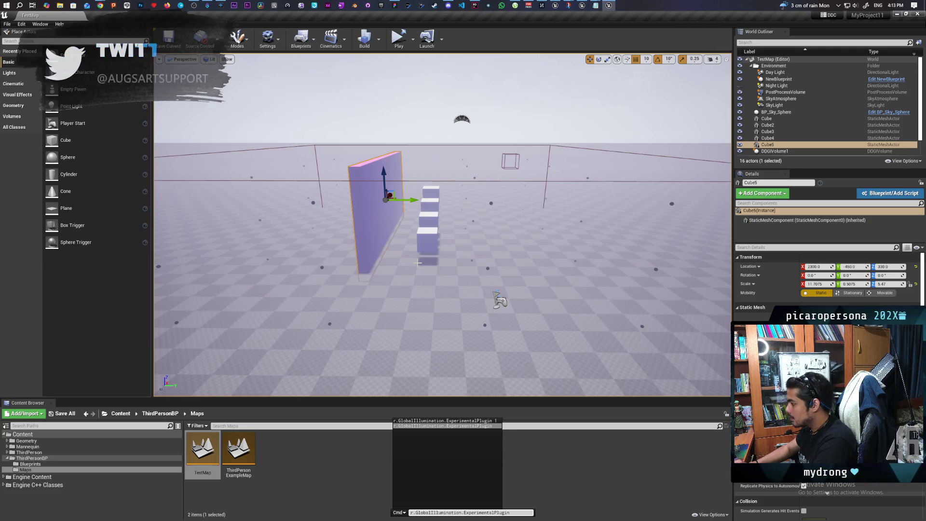
pyautogui.press('Up')
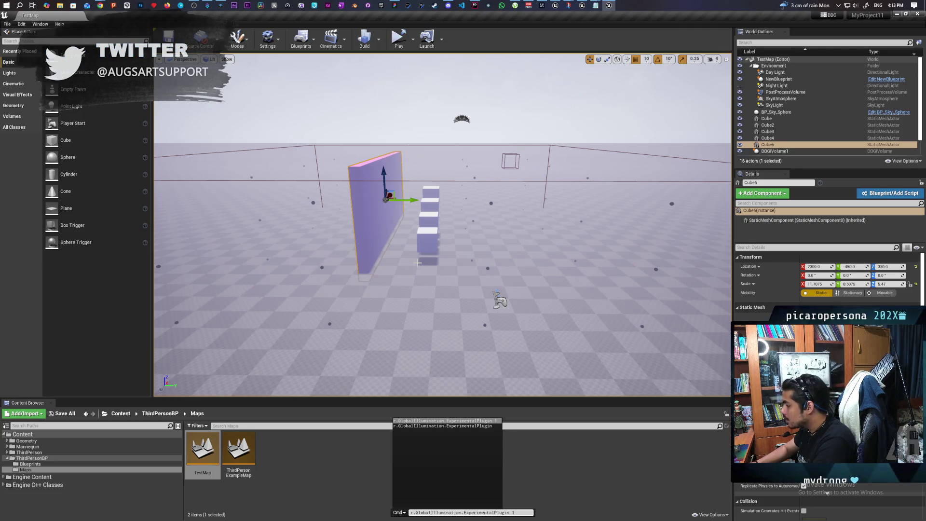
pyautogui.press('Return')
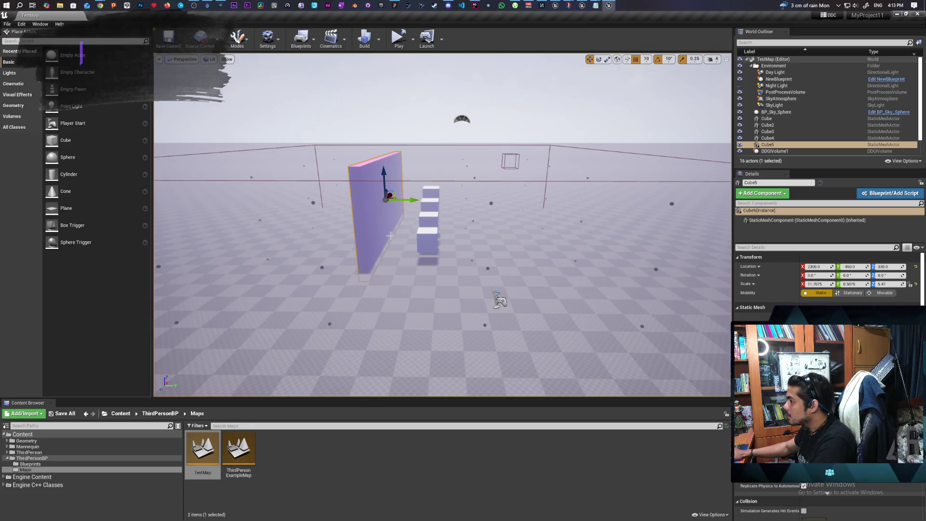
# - Select DDGIVolume1 and frame it in the viewport
pyautogui.scroll(6, 389, 235)
pyautogui.moveTo(434, 227)
pyautogui.mouseDown()
pyautogui.moveTo(396, 227)
pyautogui.moveTo(502, 227)
pyautogui.moveTo(449, 232)
pyautogui.moveTo(435, 299)
pyautogui.mouseUp()
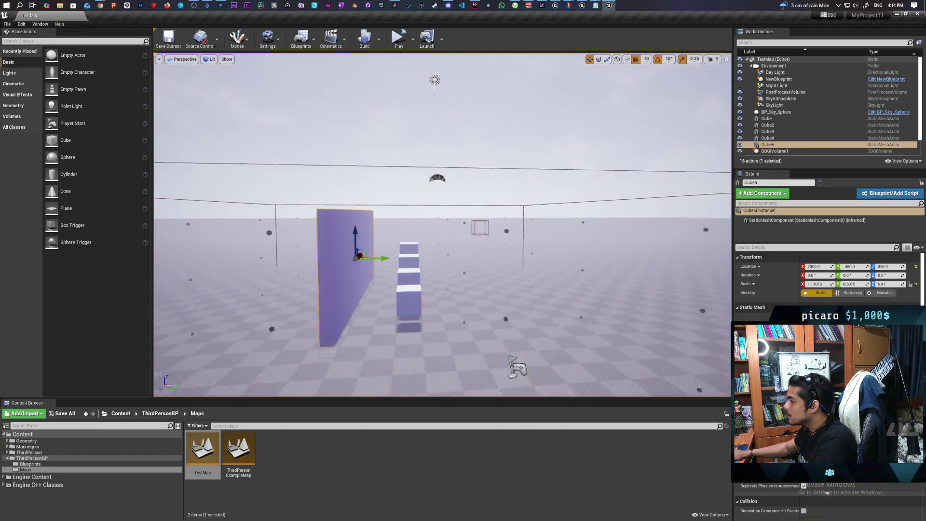
pyautogui.scroll(-5, 678, 319)
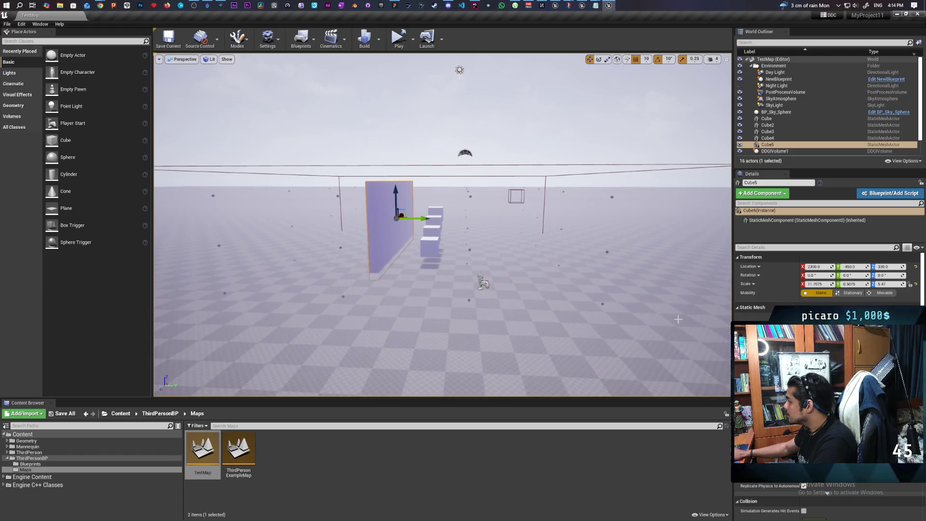
pyautogui.click(581, 165)
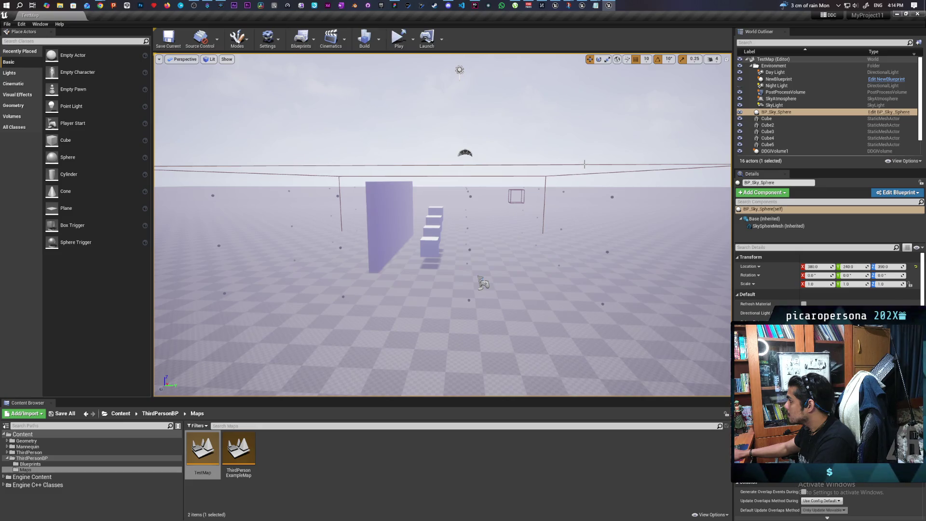
pyautogui.click(584, 164)
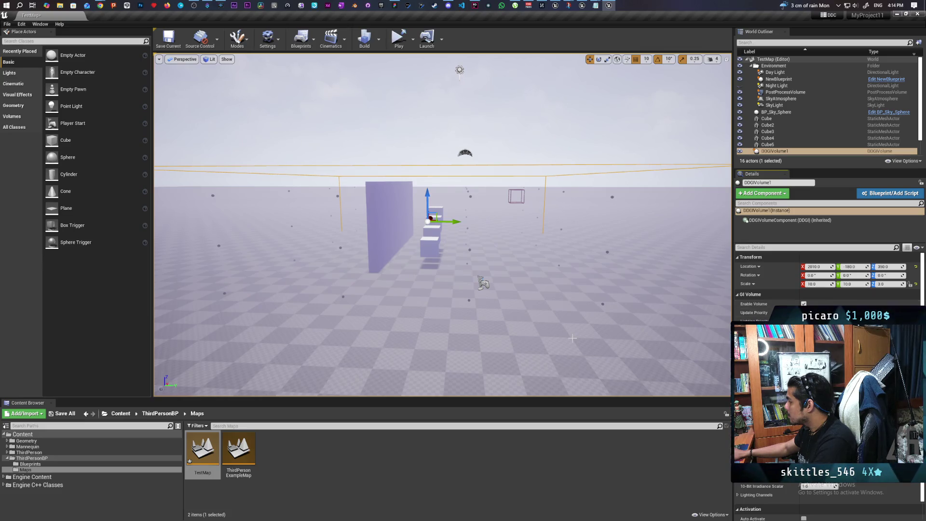
pyautogui.moveTo(529, 303)
pyautogui.mouseDown()
pyautogui.moveTo(492, 296)
pyautogui.moveTo(520, 301)
pyautogui.moveTo(502, 280)
pyautogui.moveTo(501, 255)
pyautogui.mouseUp()
pyautogui.press('f')
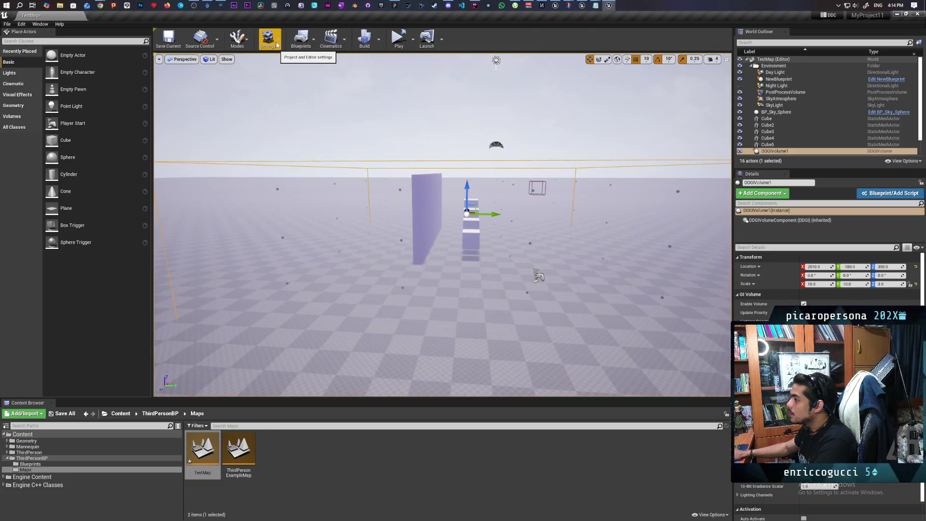
pyautogui.click(276, 45)
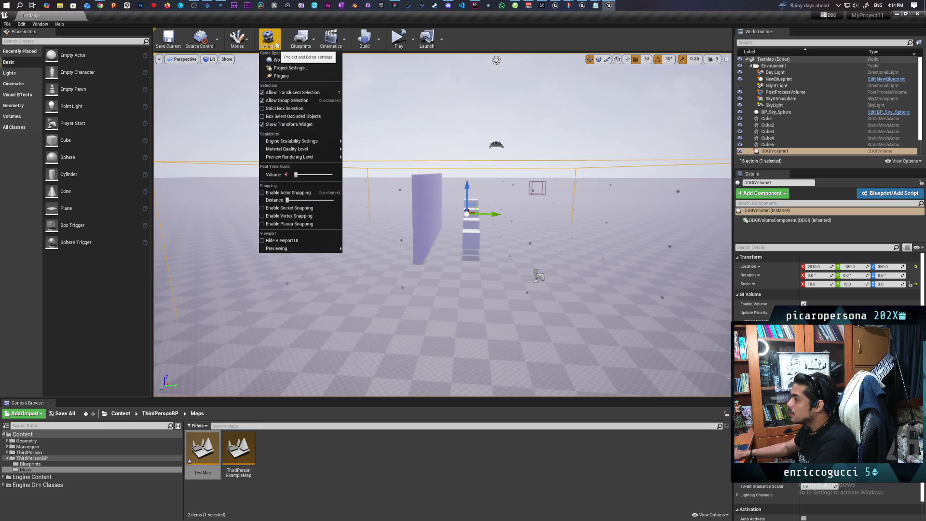
pyautogui.click(22, 25)
pyautogui.click(29, 126)
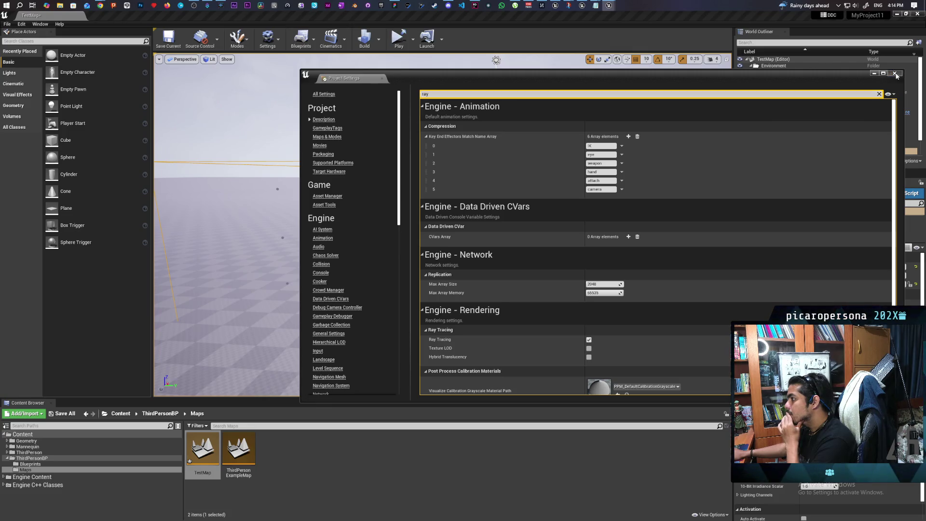
pyautogui.click(895, 75)
pyautogui.moveTo(598, 8)
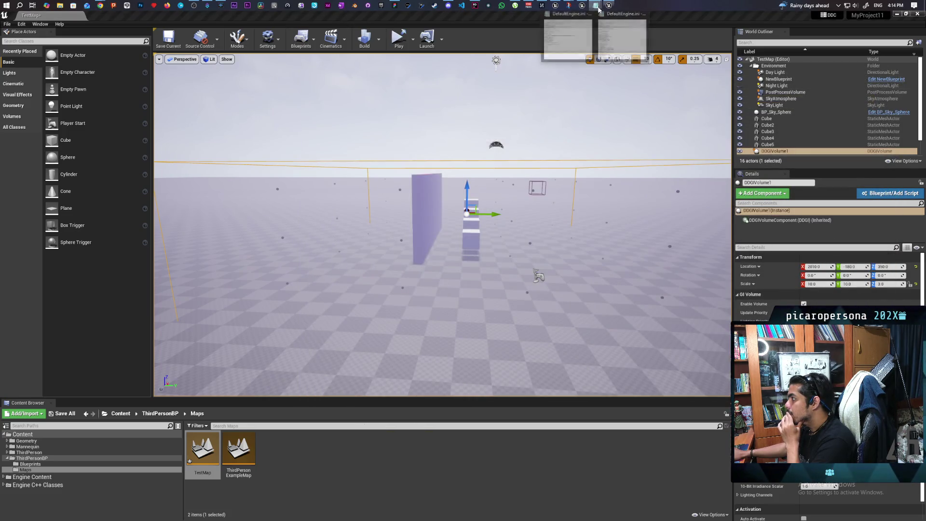
pyautogui.click(569, 36)
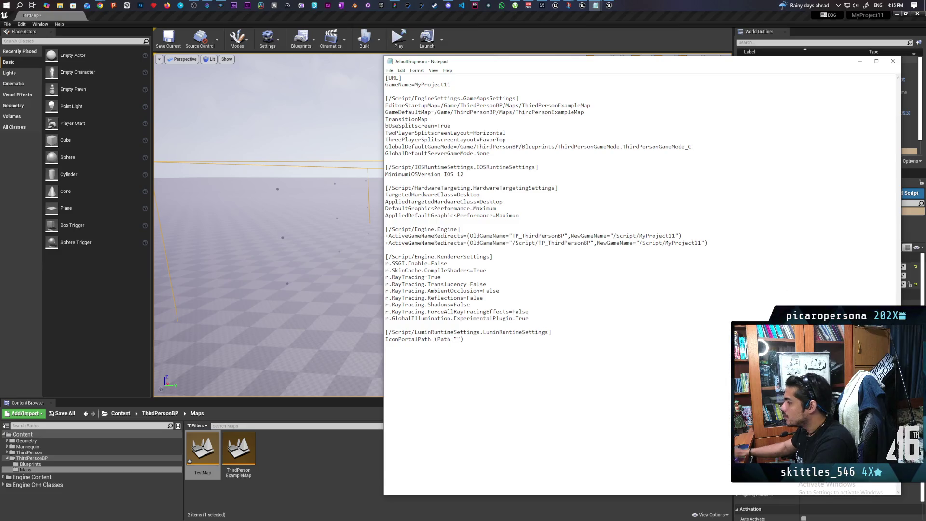
# - Back in the Unreal editor, search the console for 'rayt' RayTracing commands
pyautogui.click(329, 465)
pyautogui.press('`')
pyautogui.write('rayt')
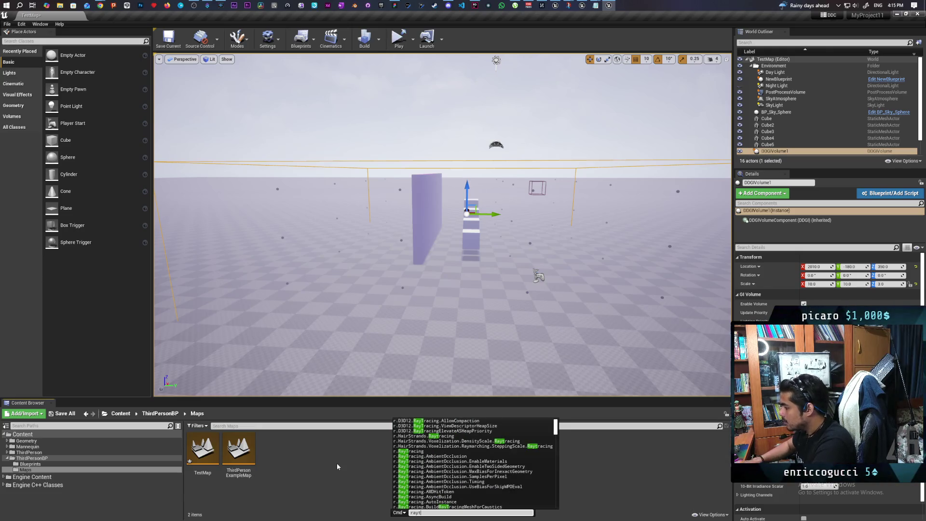
# - Enable ray traced reflections with r.RayTracing.Reflections 1
pyautogui.click(431, 451)
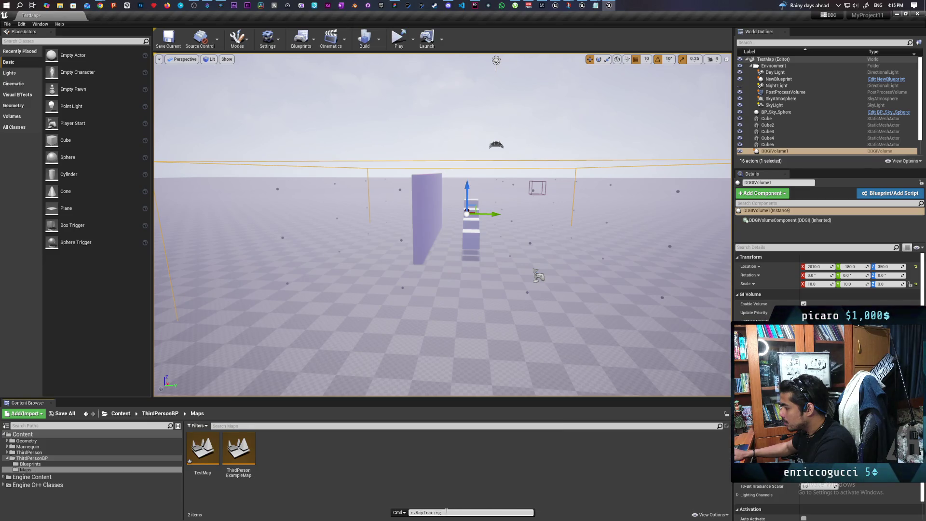
pyautogui.write('.ref')
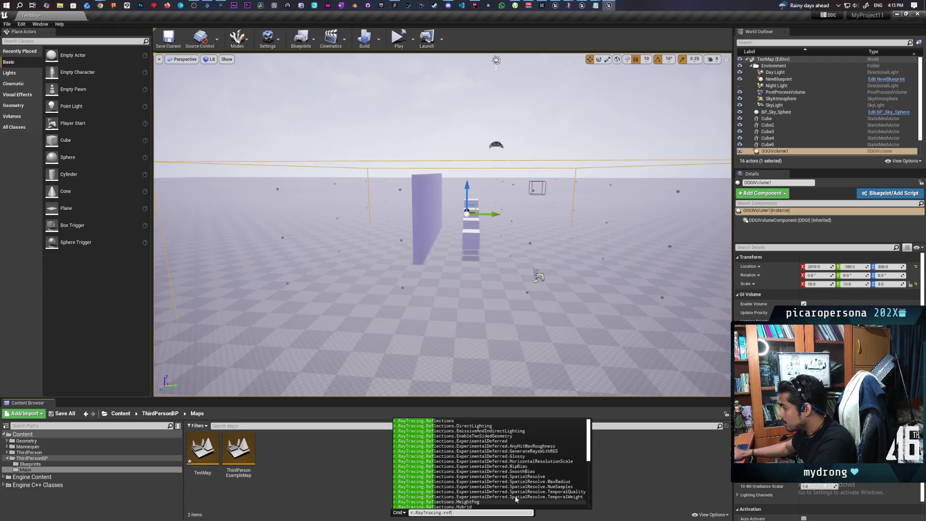
pyautogui.click(459, 422)
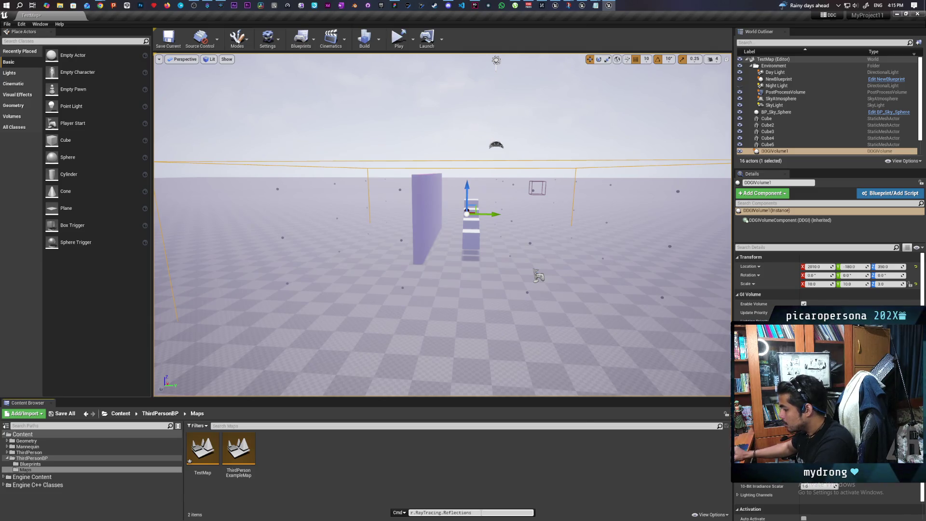
pyautogui.write('1')
pyautogui.press('Return')
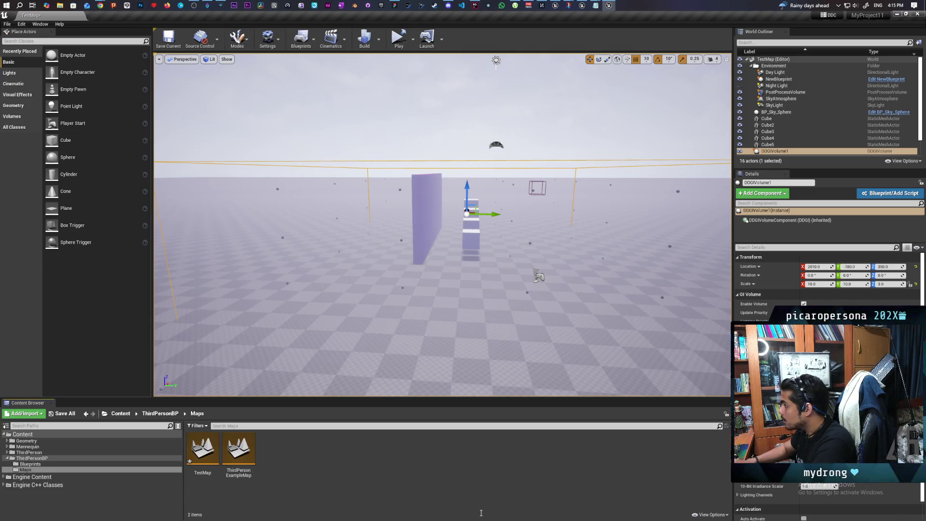
# - Fly the camera around the purple wall, stair cubes and DDGI volume to inspect them
pyautogui.press('w')
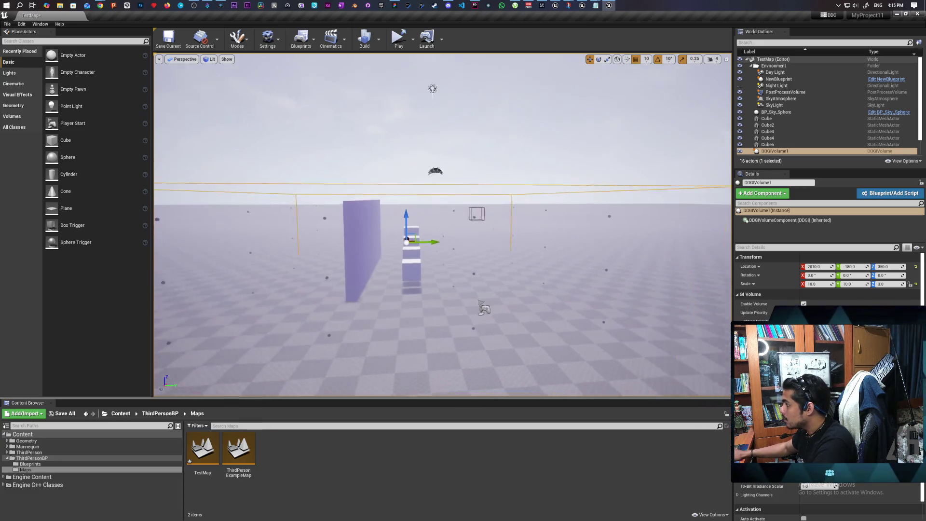
pyautogui.press('d')
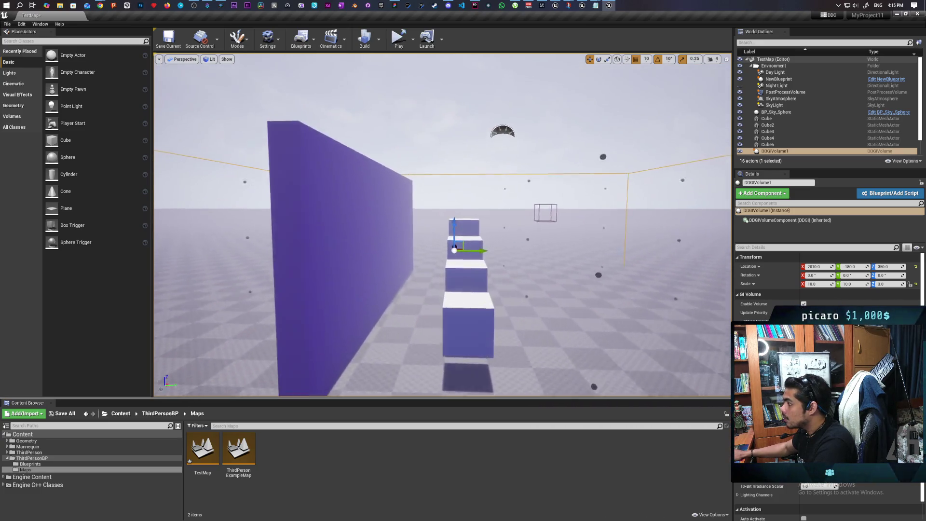
pyautogui.press('a')
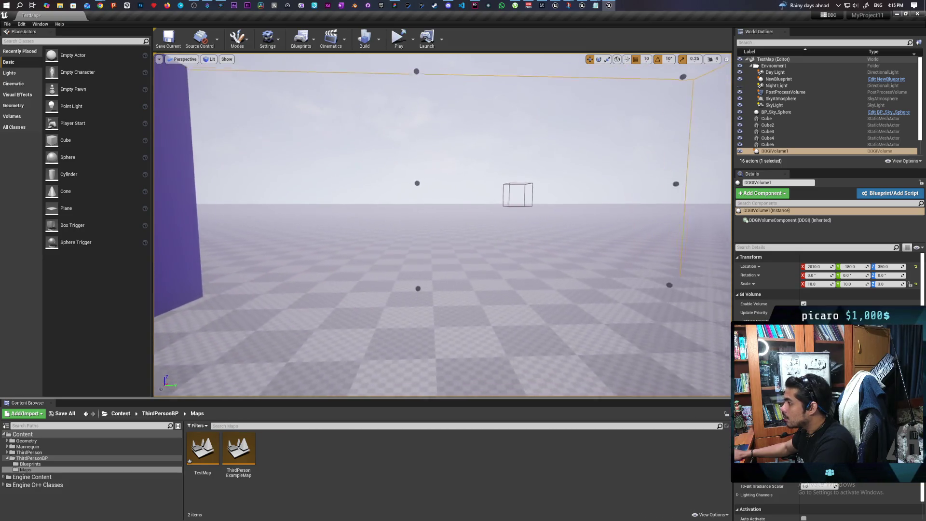
pyautogui.press('s')
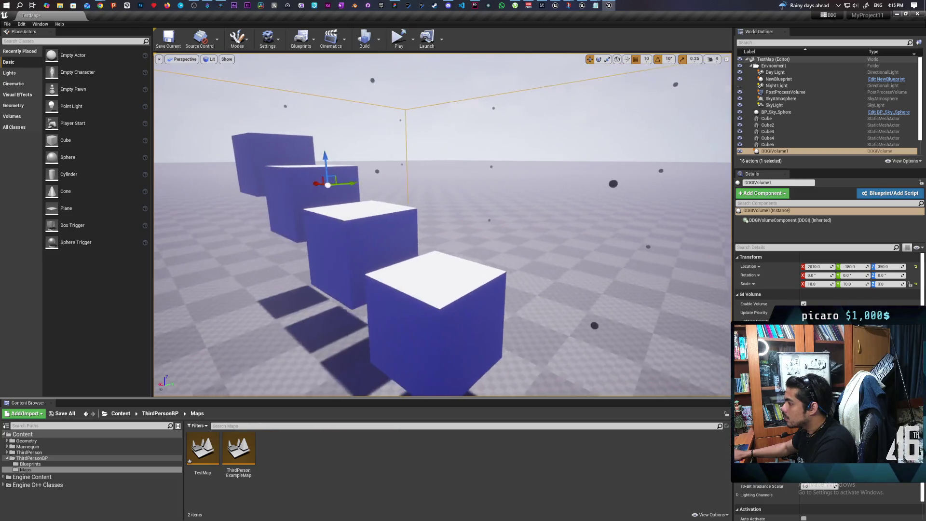
pyautogui.press('w')
pyautogui.press('s')
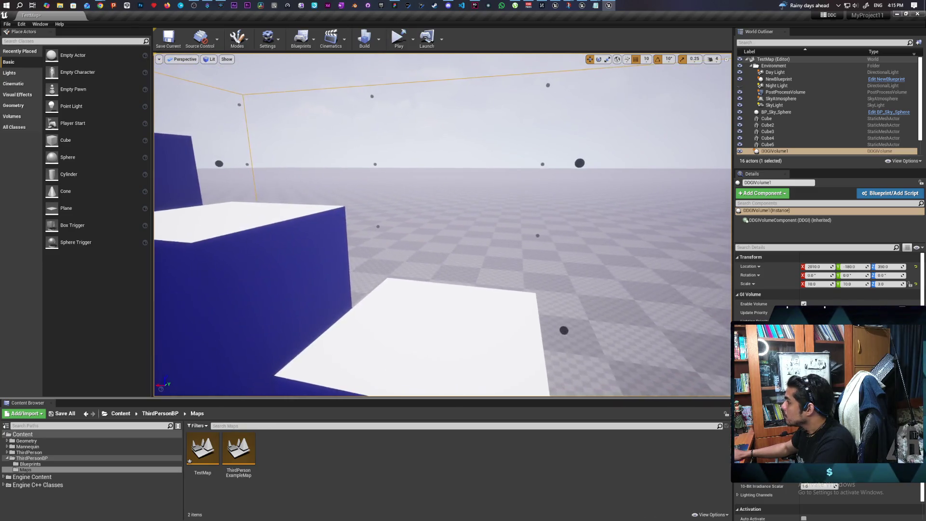
pyautogui.press('s')
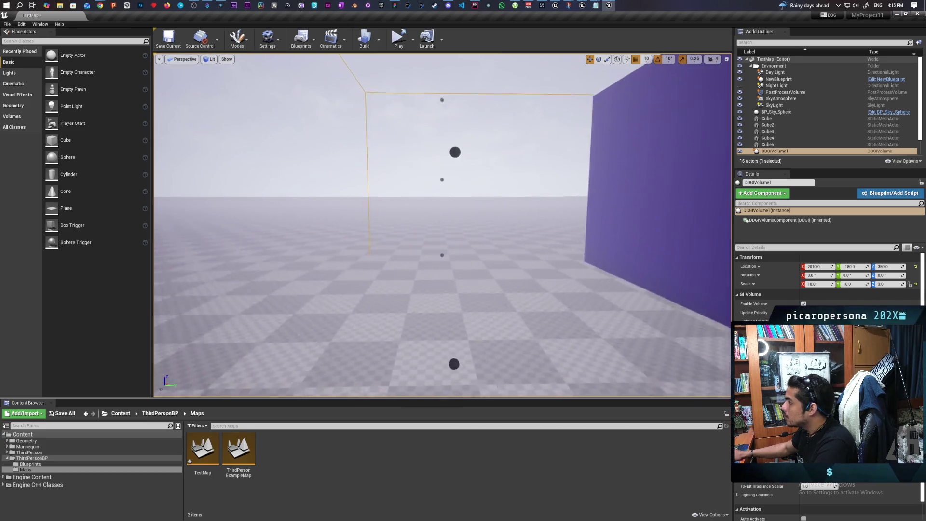
pyautogui.press('w')
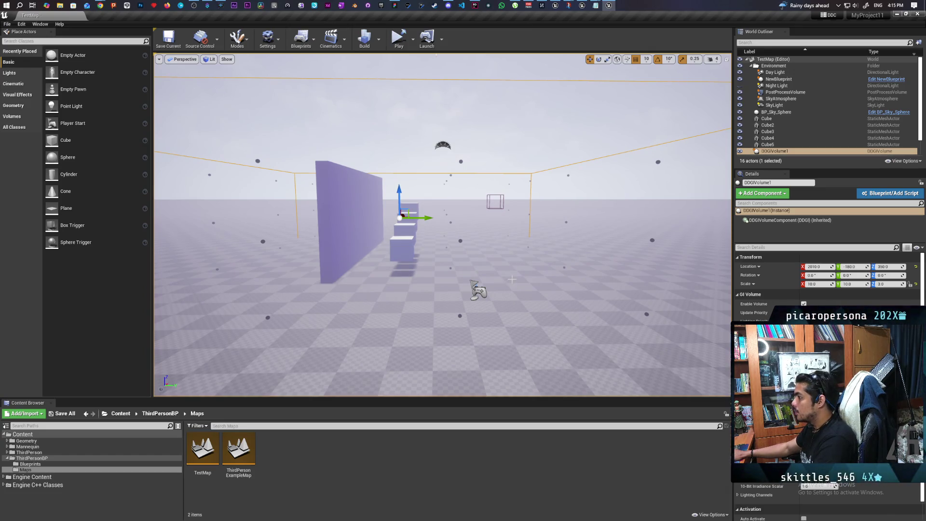
pyautogui.press('w')
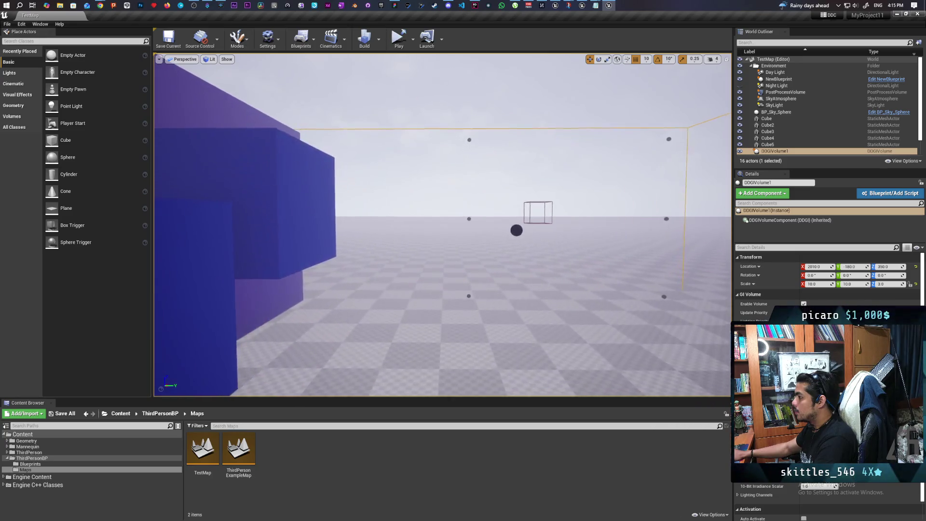
pyautogui.press('s')
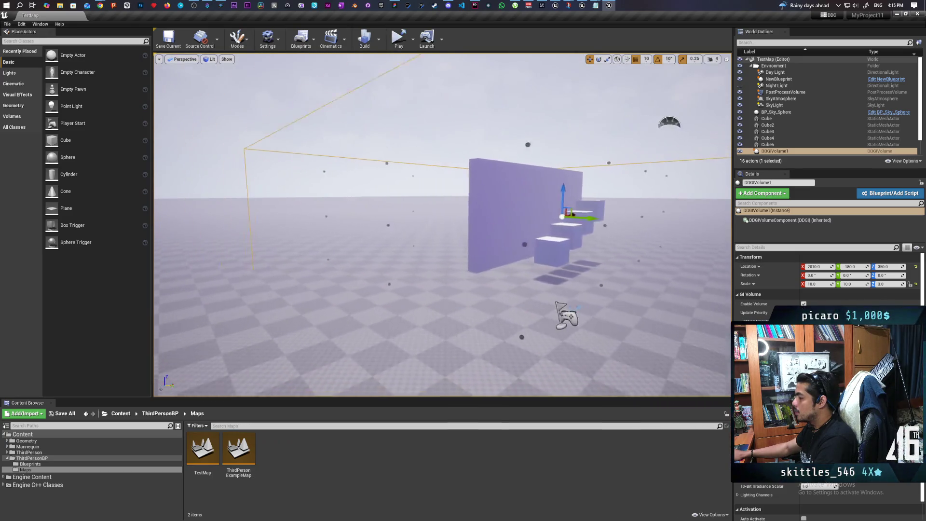
pyautogui.press('d')
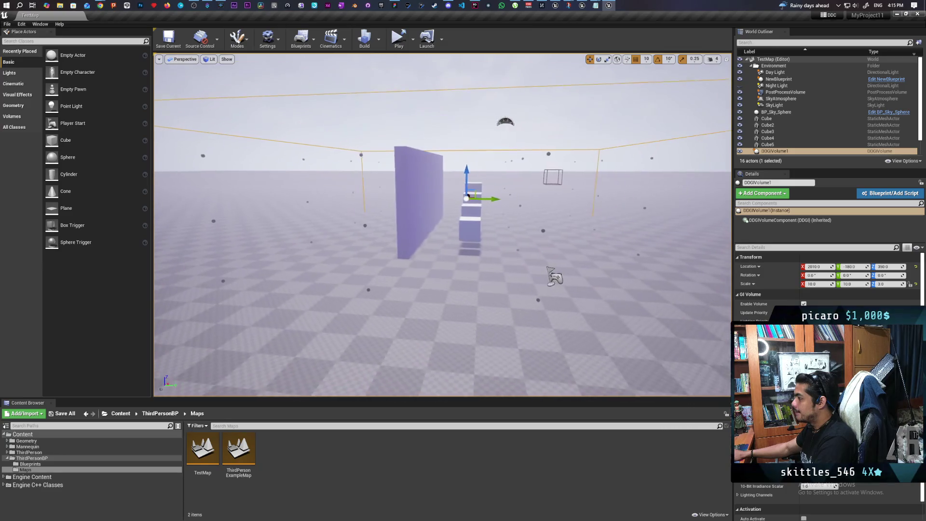
pyautogui.press('w')
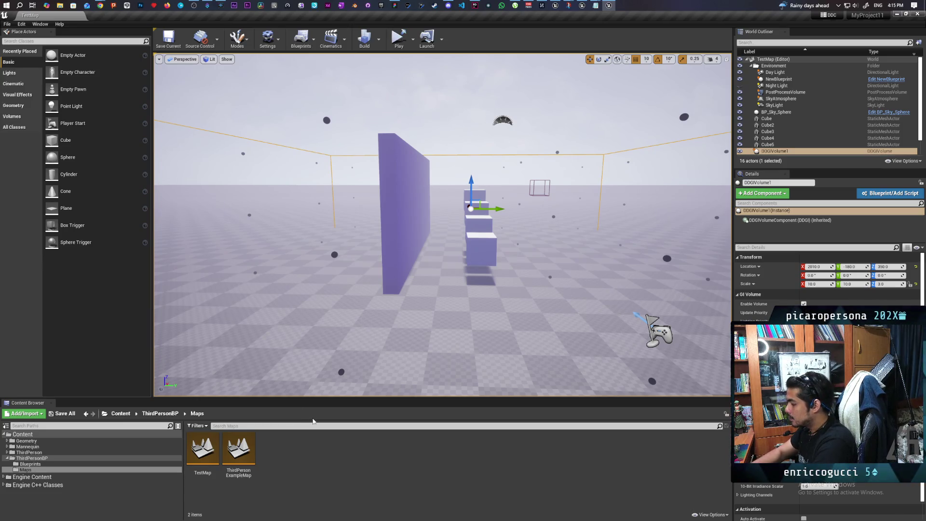
# - Rerun r.GlobalIllumination.ExperimentalPlugin 1, inspect the probes by the stairs, and close the editor
pyautogui.press('`')
pyautogui.press('Up')
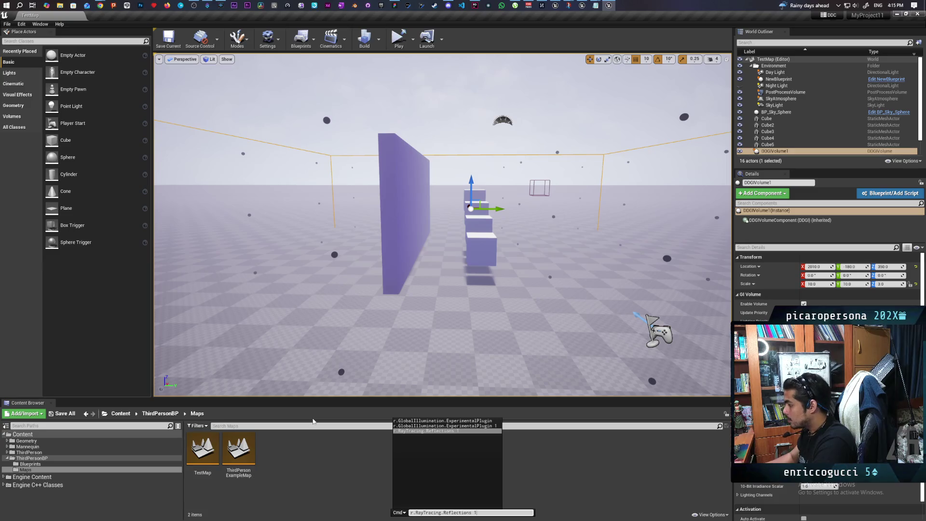
pyautogui.press('Up')
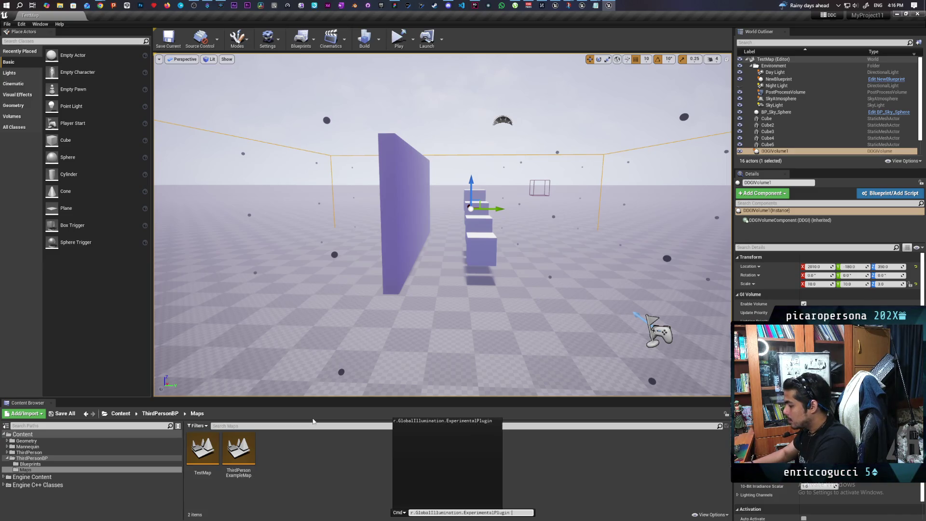
pyautogui.press('Return')
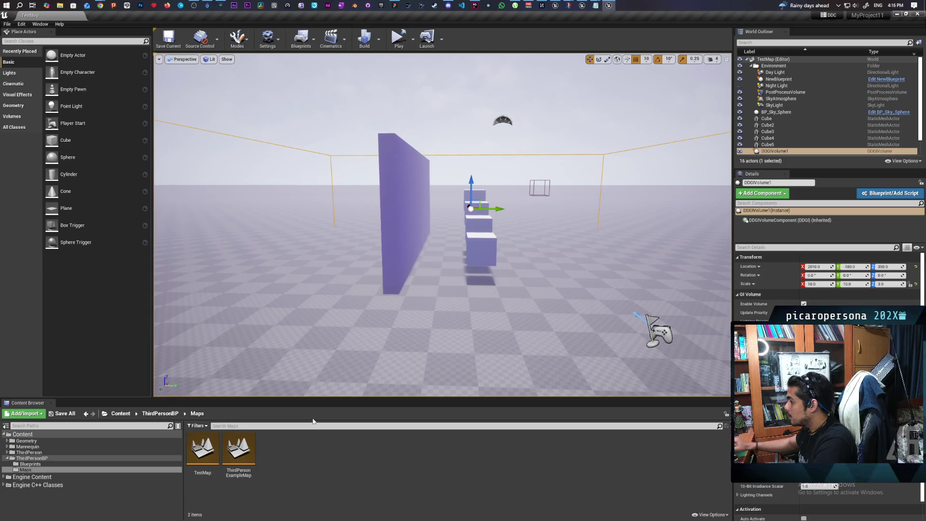
pyautogui.moveTo(318, 366)
pyautogui.mouseDown()
pyautogui.moveTo(395, 343)
pyautogui.moveTo(453, 337)
pyautogui.moveTo(347, 275)
pyautogui.mouseUp()
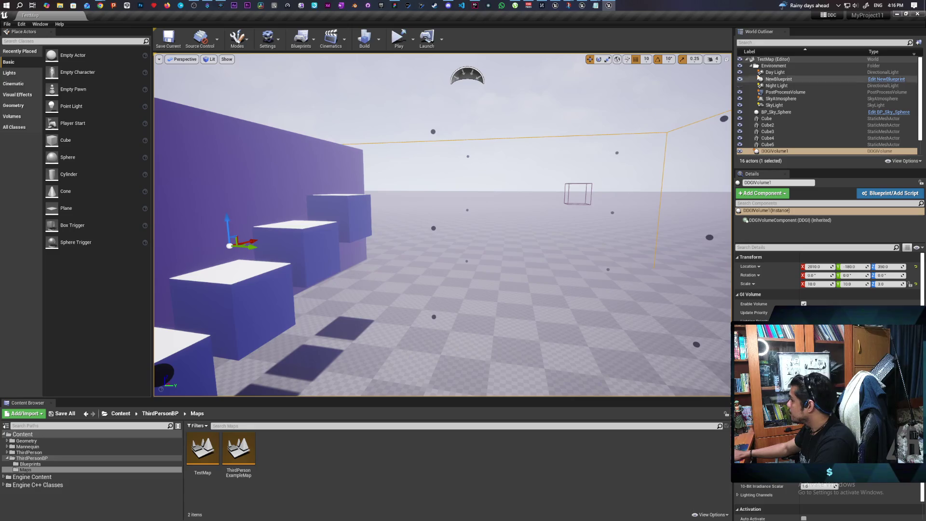
pyautogui.click(919, 15)
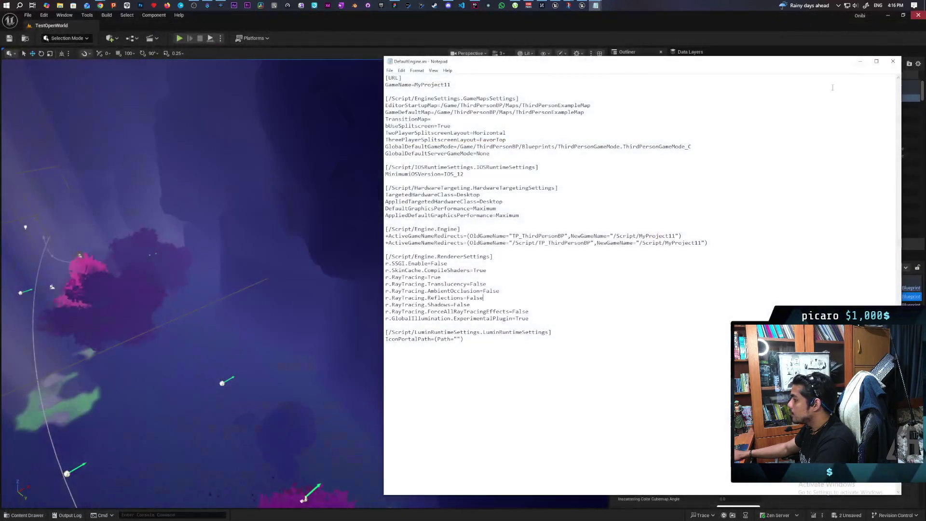
# - Delete the six ray tracing and experimental GI lines from DefaultEngine.ini's renderer settings
pyautogui.click(484, 297)
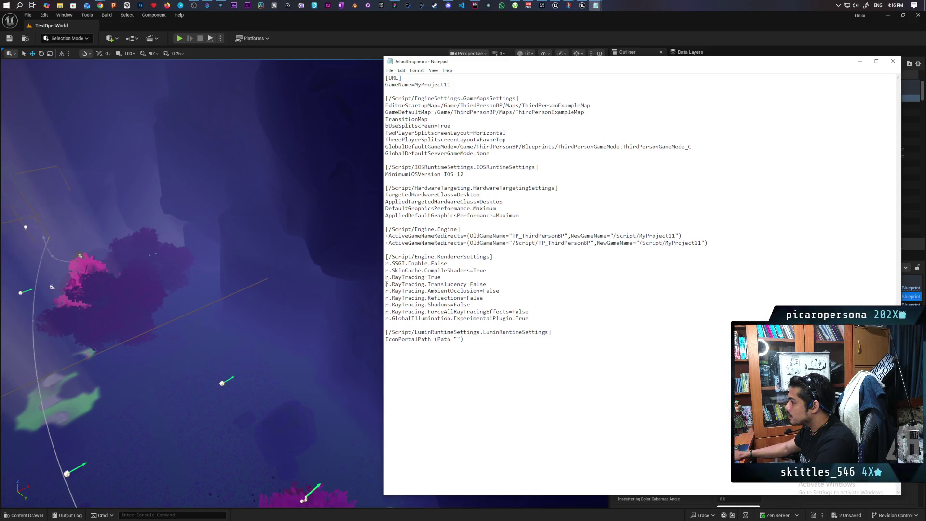
pyautogui.moveTo(385, 284)
pyautogui.mouseDown()
pyautogui.moveTo(497, 296)
pyautogui.moveTo(531, 318)
pyautogui.mouseUp()
pyautogui.hotkey('ctrl', 'c')
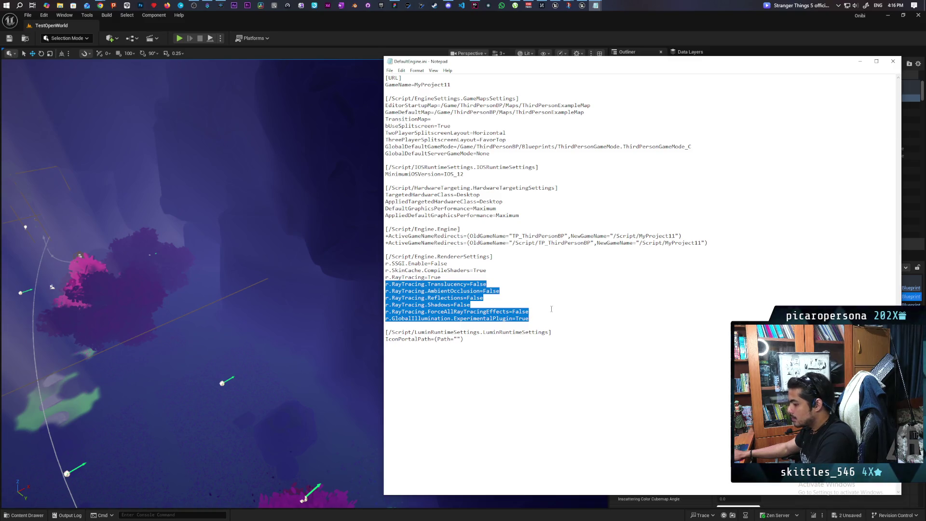
pyautogui.press('Delete')
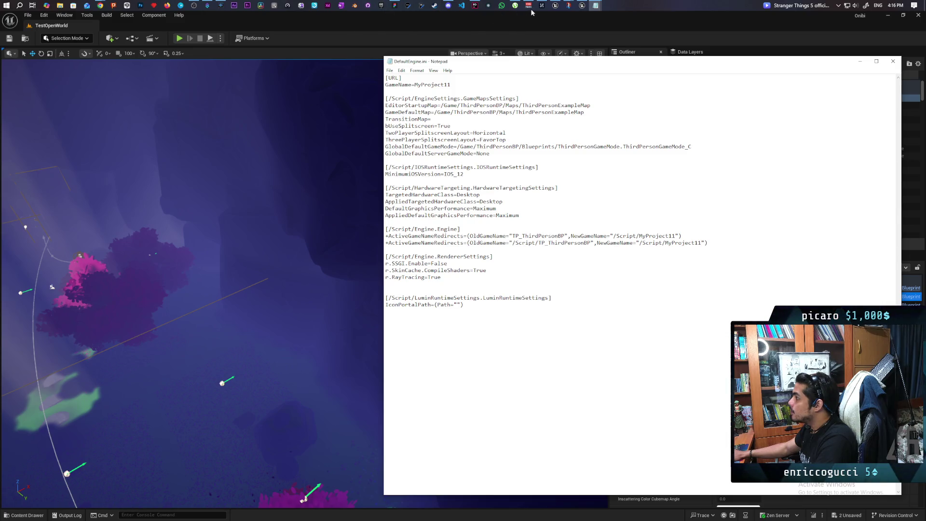
pyautogui.click(381, 5)
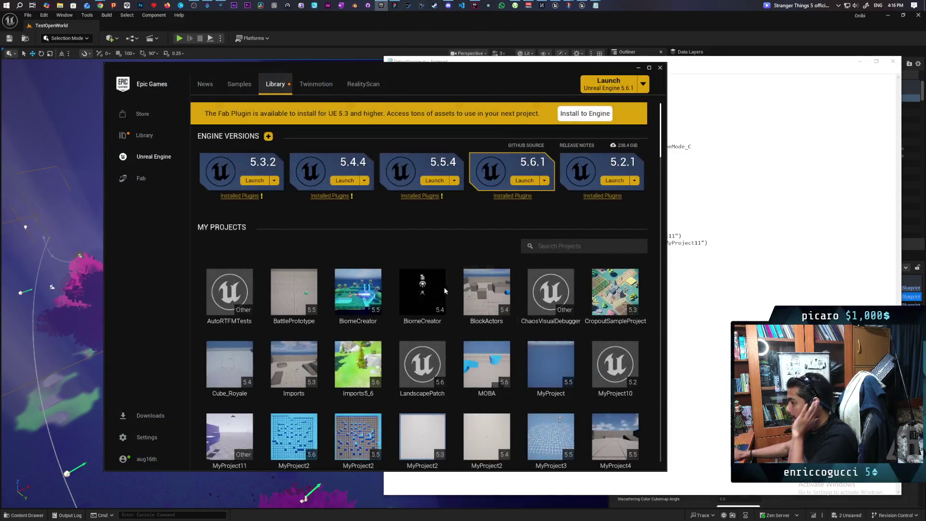
# - Launch MyProject11 from the Epic Games Launcher's My Projects library
pyautogui.scroll(-3, 445, 289)
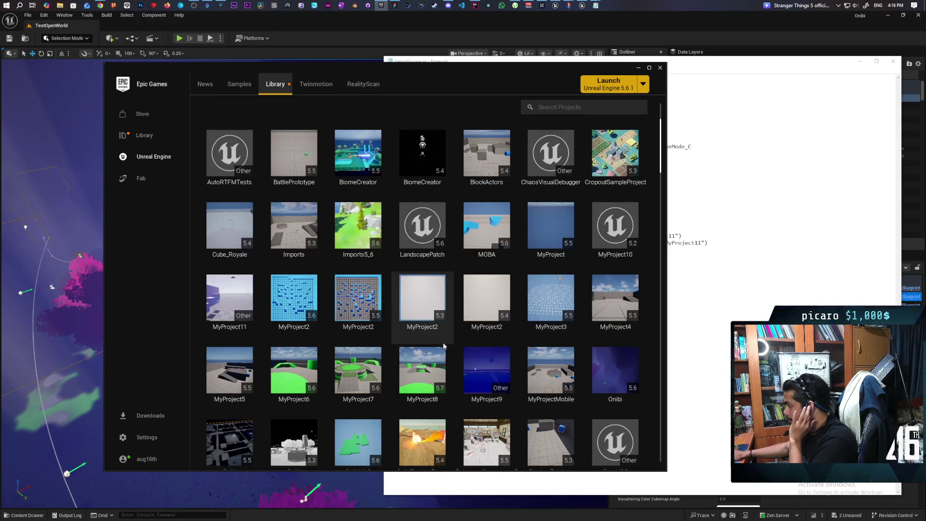
pyautogui.scroll(-1, 449, 366)
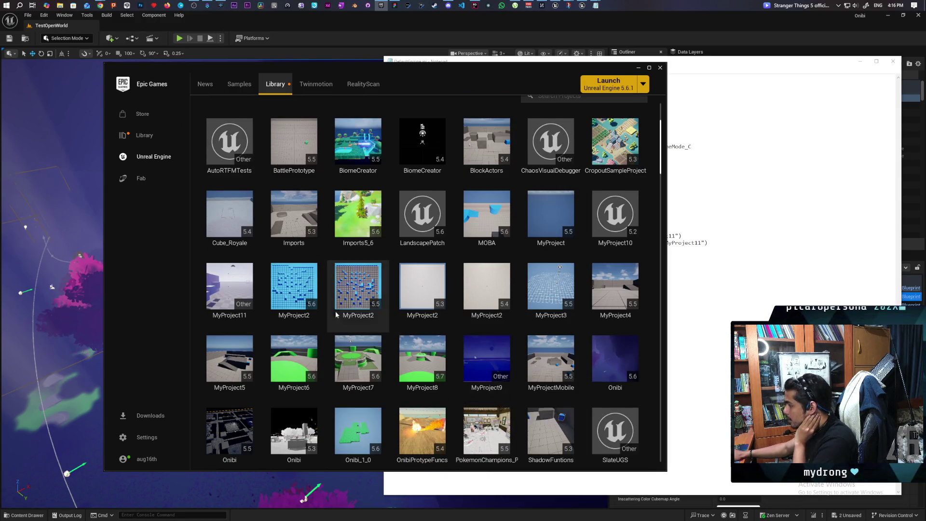
pyautogui.scroll(1, 336, 314)
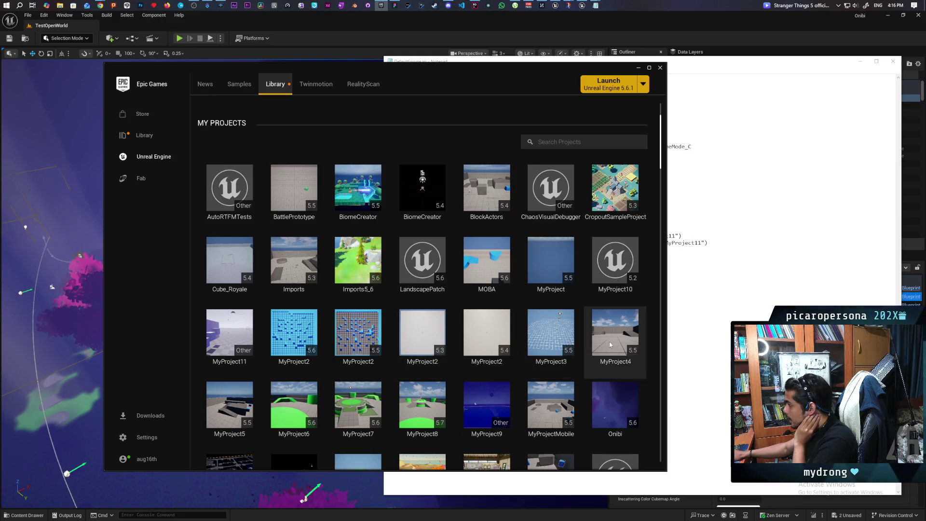
pyautogui.doubleClick(229, 337)
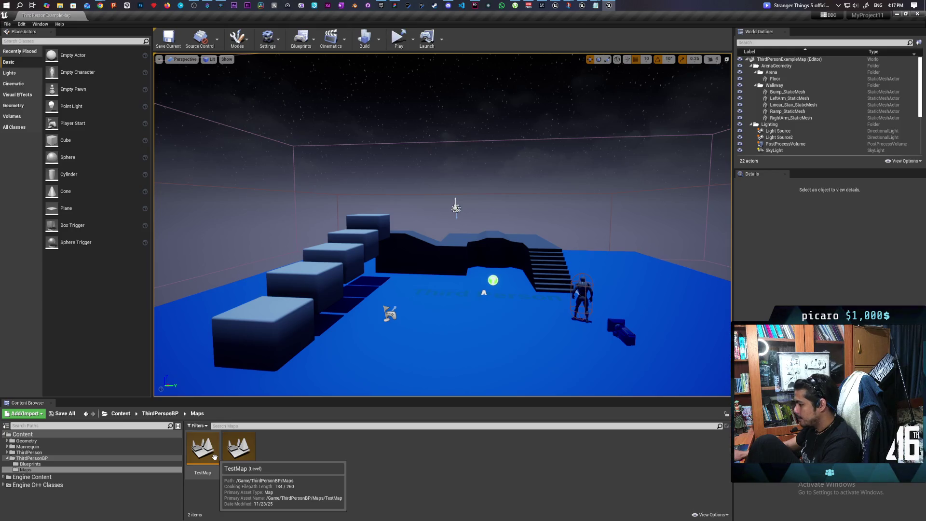
# - Open TestMap from the Content Browser and select DDGIVolume1 in the viewport
pyautogui.doubleClick(215, 456)
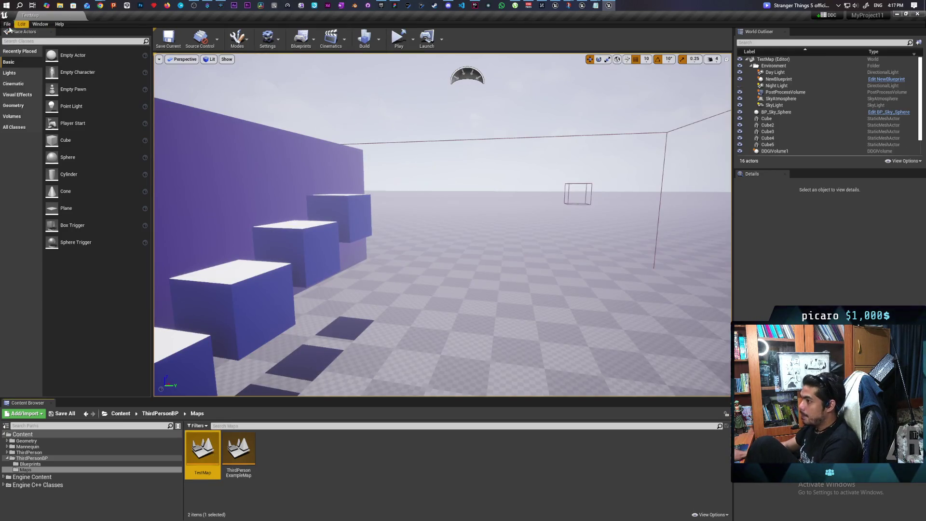
pyautogui.moveTo(484, 289)
pyautogui.mouseDown()
pyautogui.moveTo(493, 295)
pyautogui.moveTo(456, 290)
pyautogui.mouseUp()
pyautogui.click(458, 293)
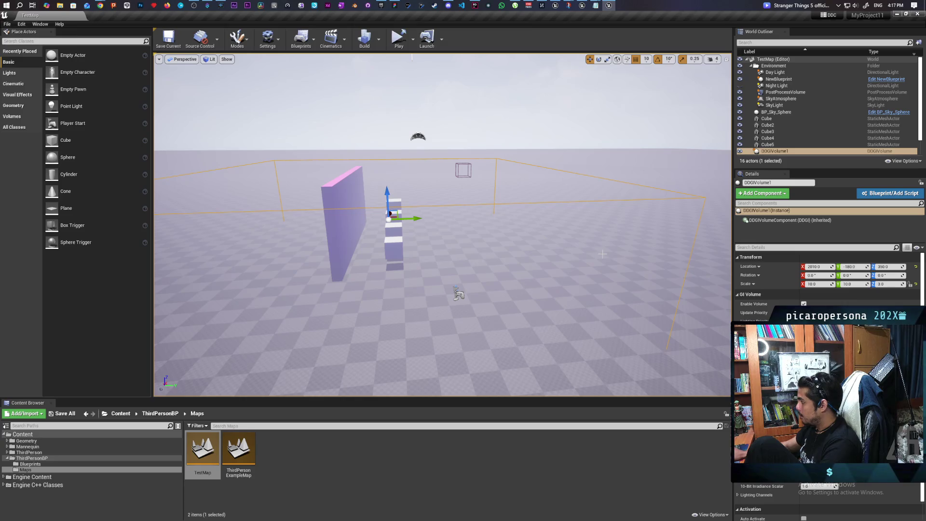
pyautogui.press('`')
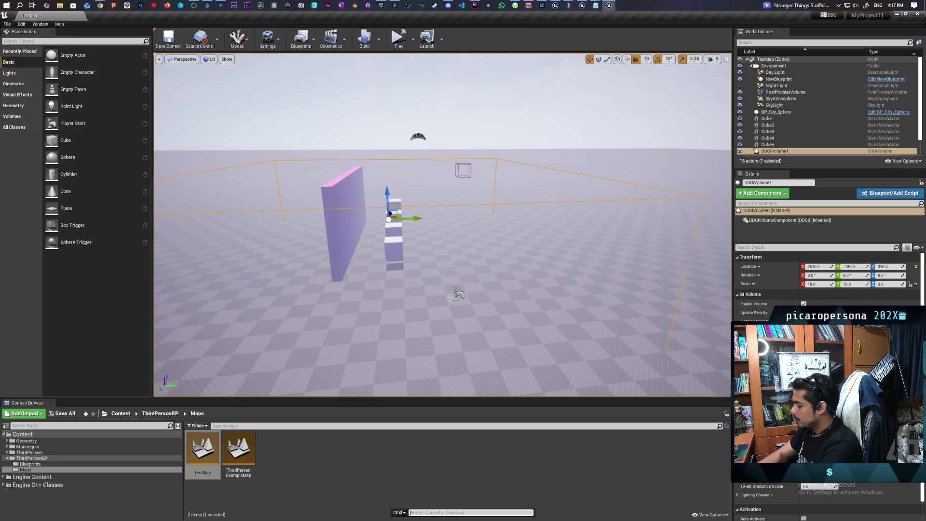
pyautogui.write('r.')
# - Rerun r.GlobalIllumination.ExperimentalPlugin 1 from the console history
pyautogui.press('Up')
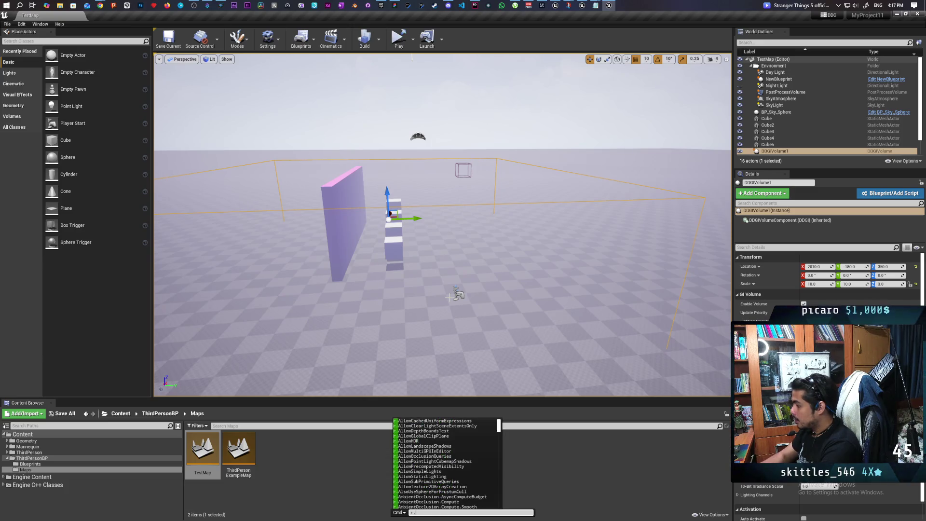
pyautogui.press('Escape')
pyautogui.press('Up')
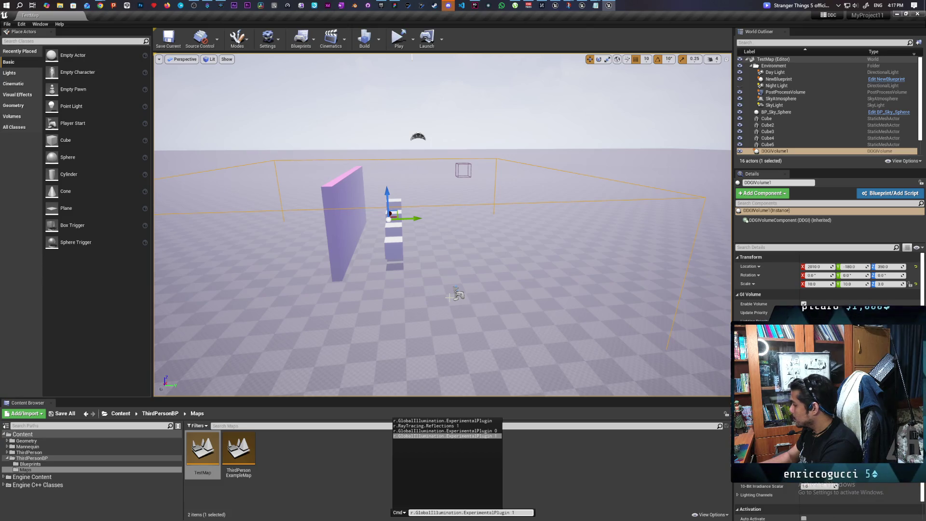
pyautogui.press('Return')
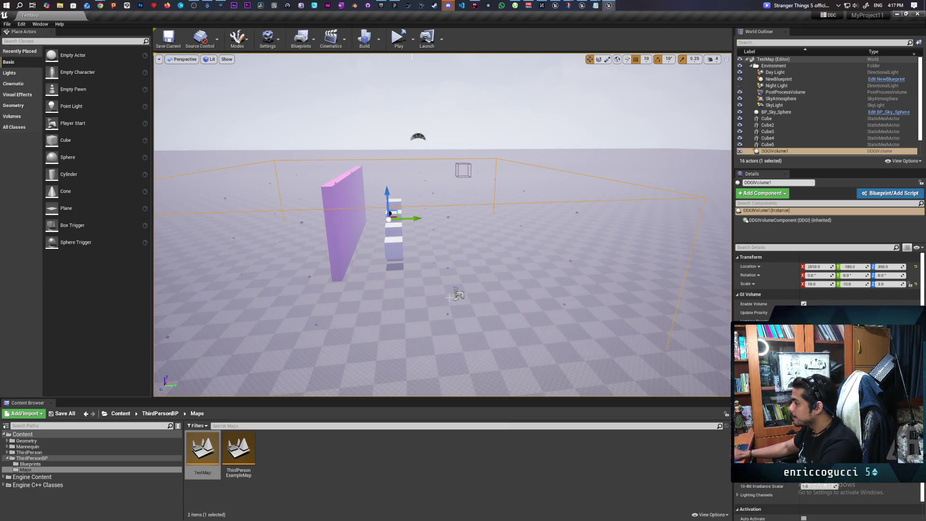
# - Fly the camera around the purple wall and cube column, ending on a wide scene view
pyautogui.press('w')
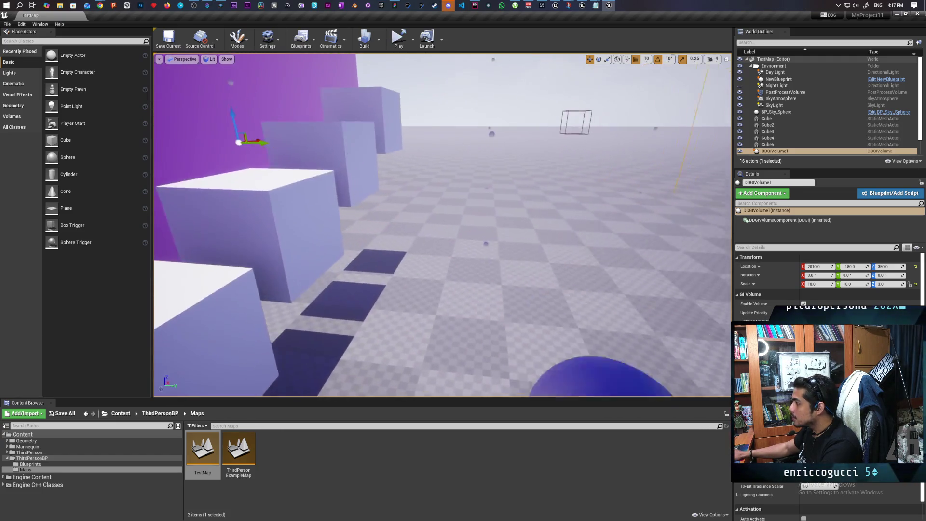
pyautogui.press('s')
pyautogui.press('s')
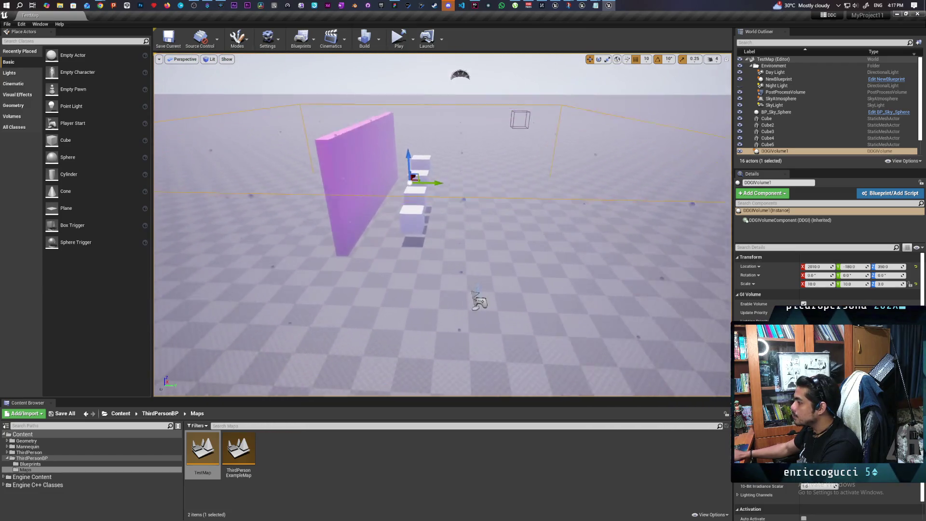
pyautogui.press('w')
pyautogui.press('s')
pyautogui.press('w')
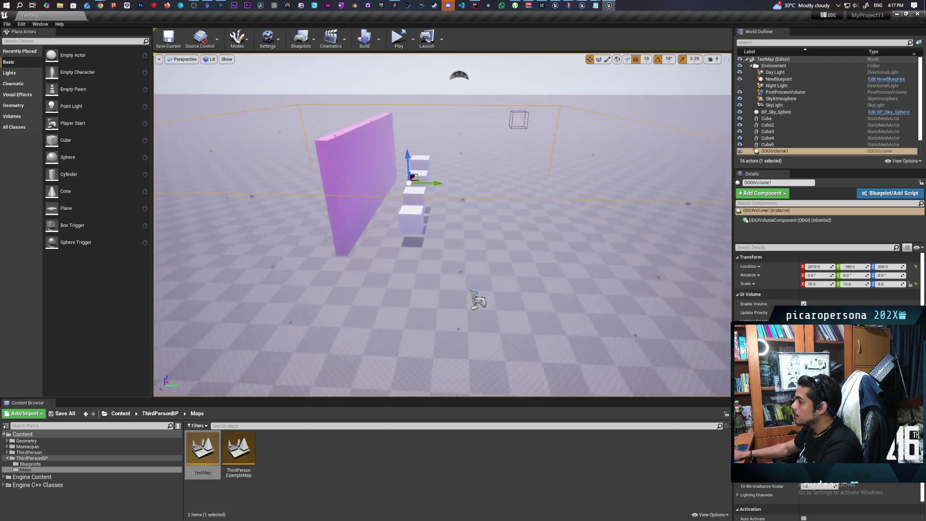
pyautogui.press('a')
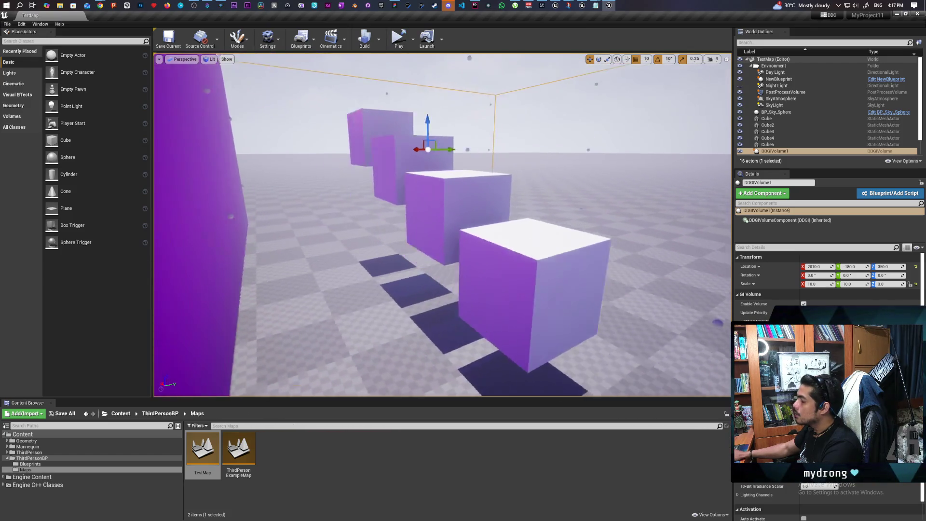
pyautogui.press('s')
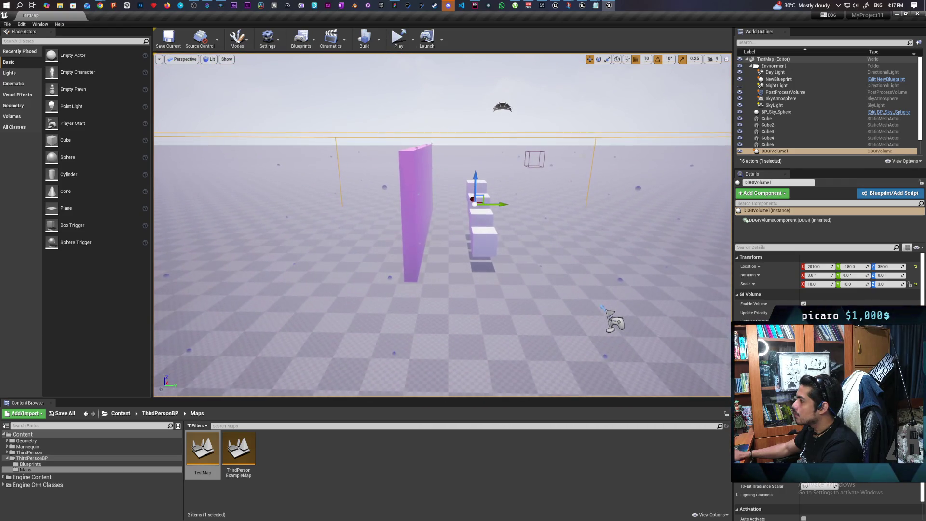
# - Close the UE4 editor and paste the extra ray-tracing lines below r.RayTracing=True
pyautogui.click(919, 14)
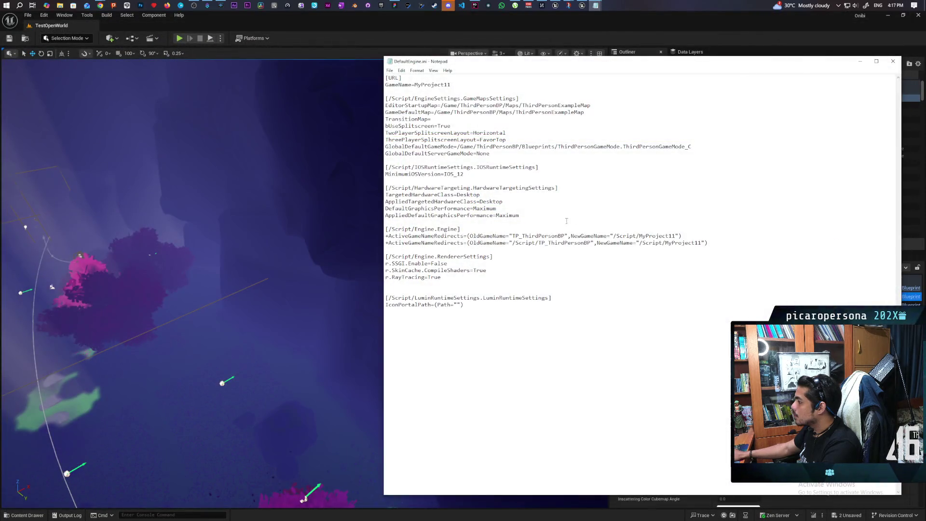
pyautogui.click(444, 282)
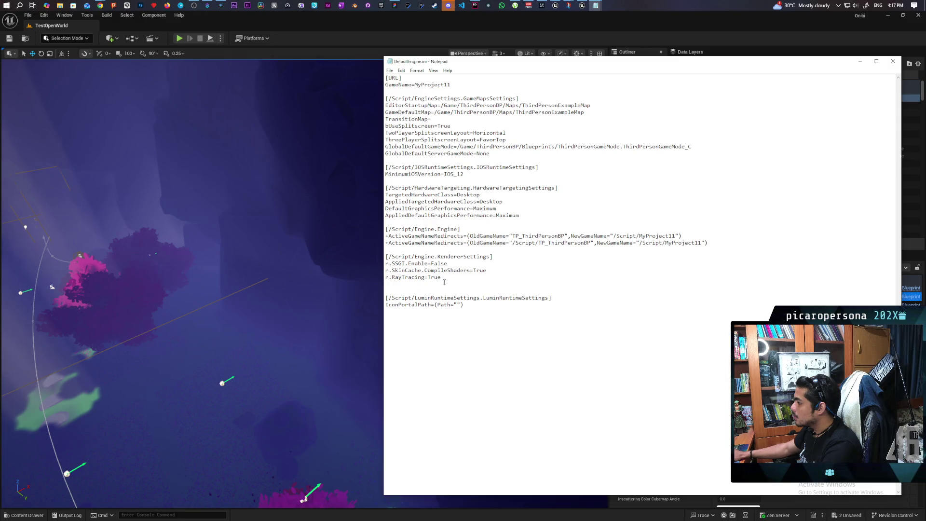
pyautogui.hotkey('ctrl', 'v')
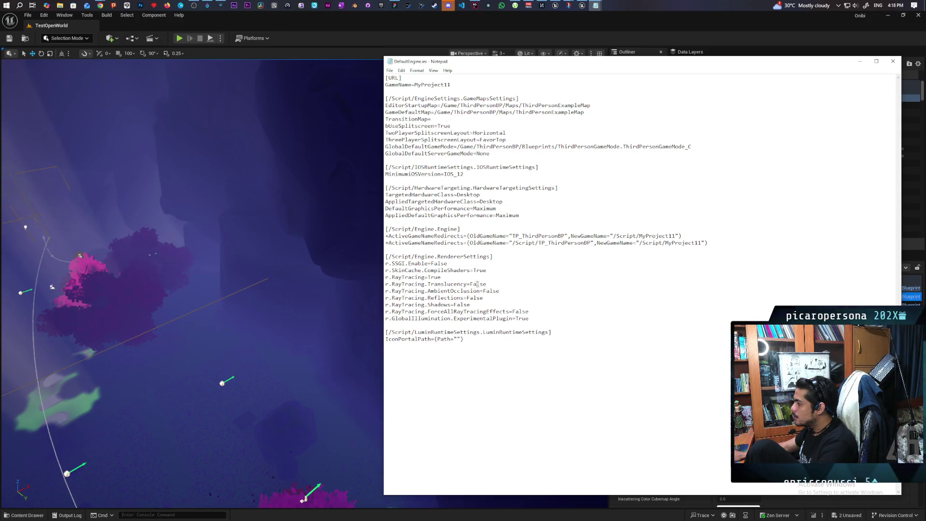
# - Change r.RayTracing.Translucency to True in DefaultEngine.ini
pyautogui.tripleClick(477, 284)
pyautogui.click(483, 286)
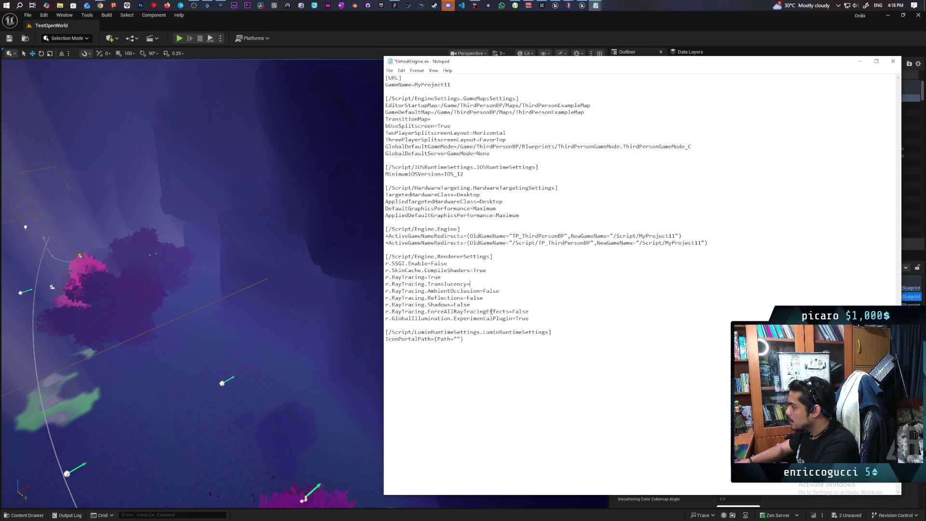
pyautogui.write('True')
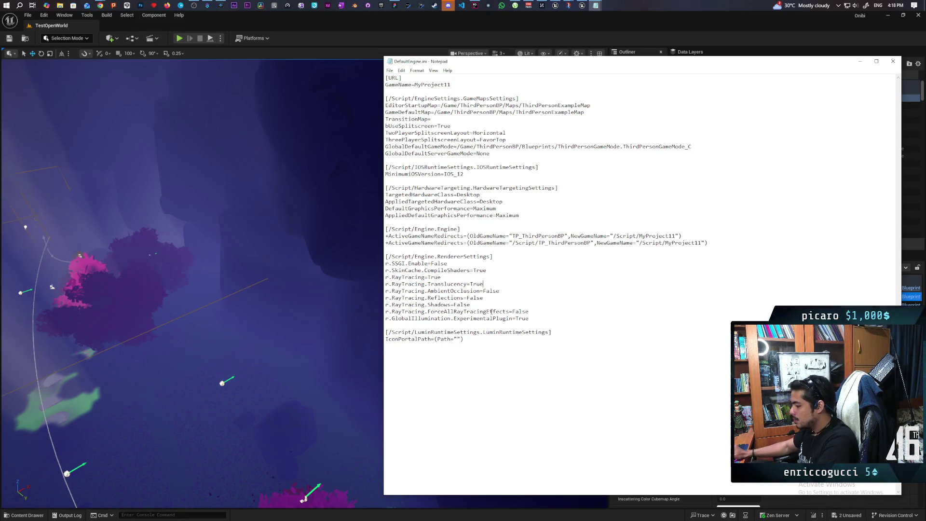
pyautogui.click(381, 4)
# - Launch MyProject11 from the My Projects list and open TestMap in the editor
pyautogui.scroll(-2, 232, 387)
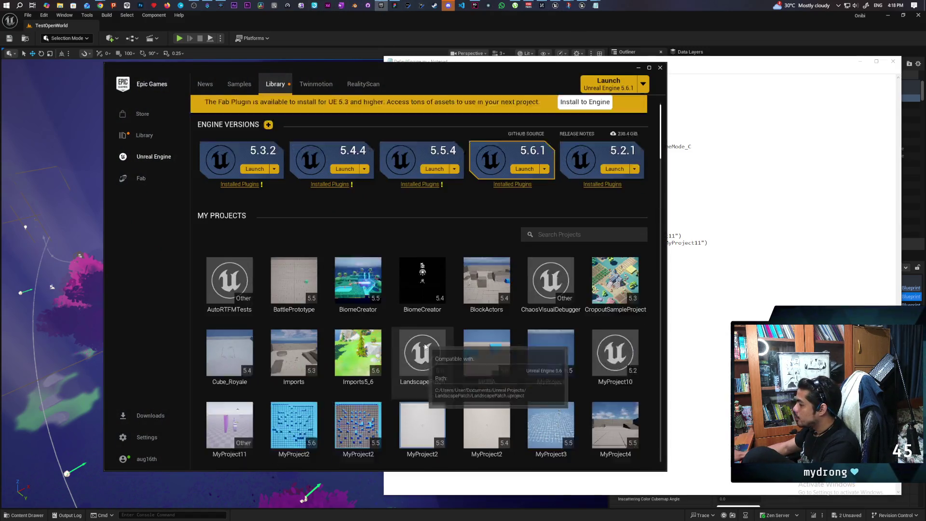
pyautogui.doubleClick(232, 387)
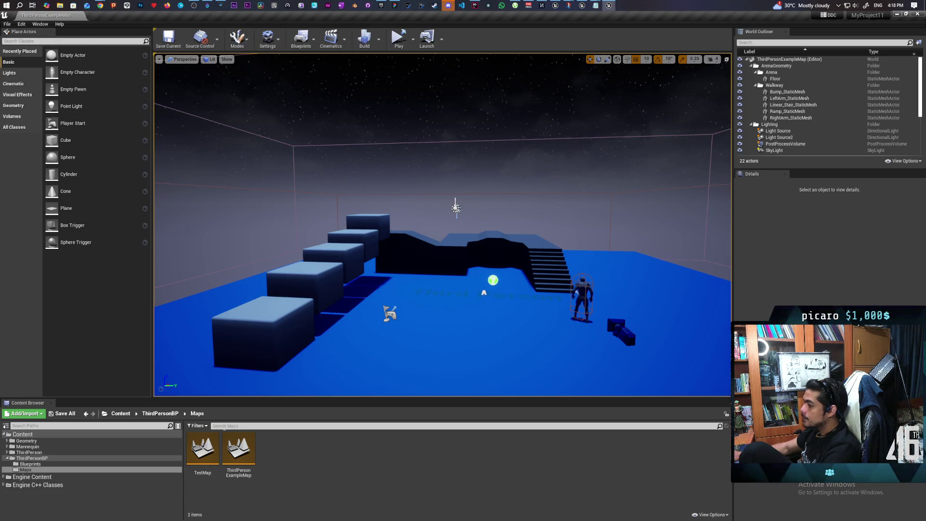
pyautogui.doubleClick(203, 447)
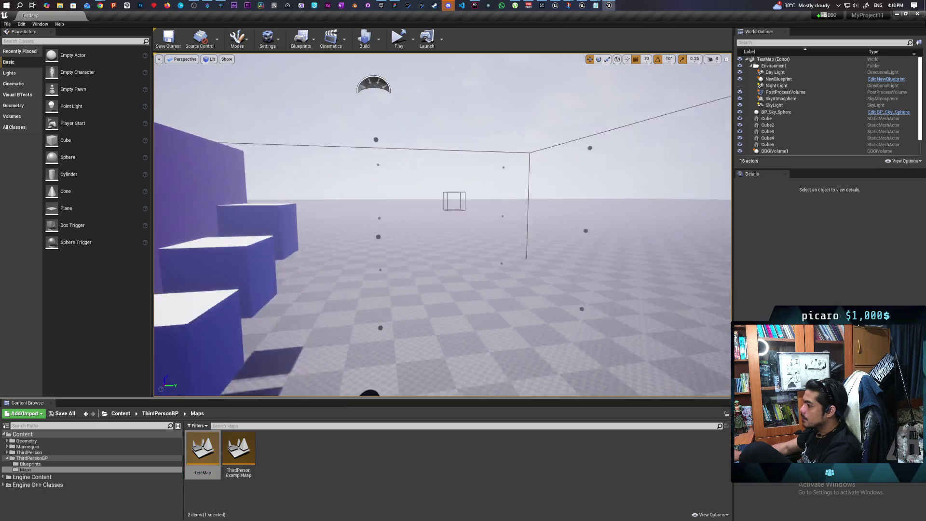
# - Move the camera back and around to view the purple wall and cube row
pyautogui.press('s')
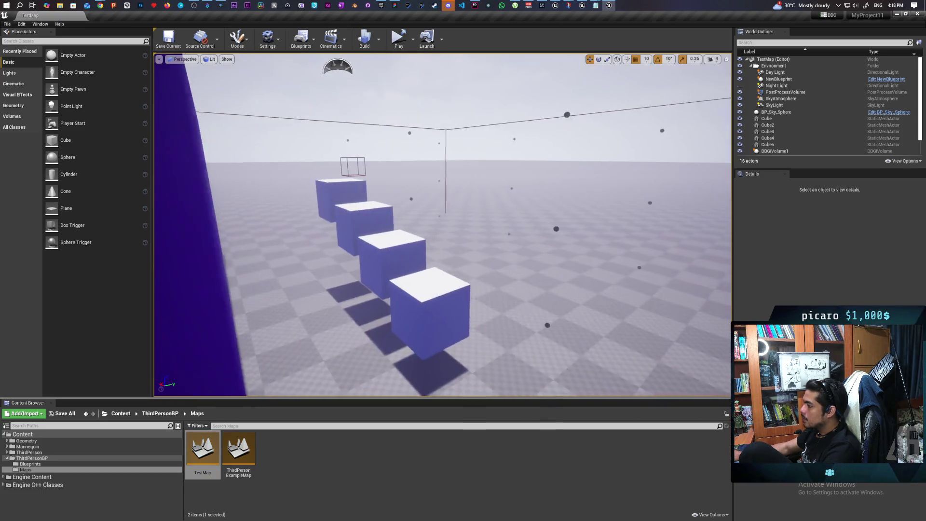
pyautogui.press('a')
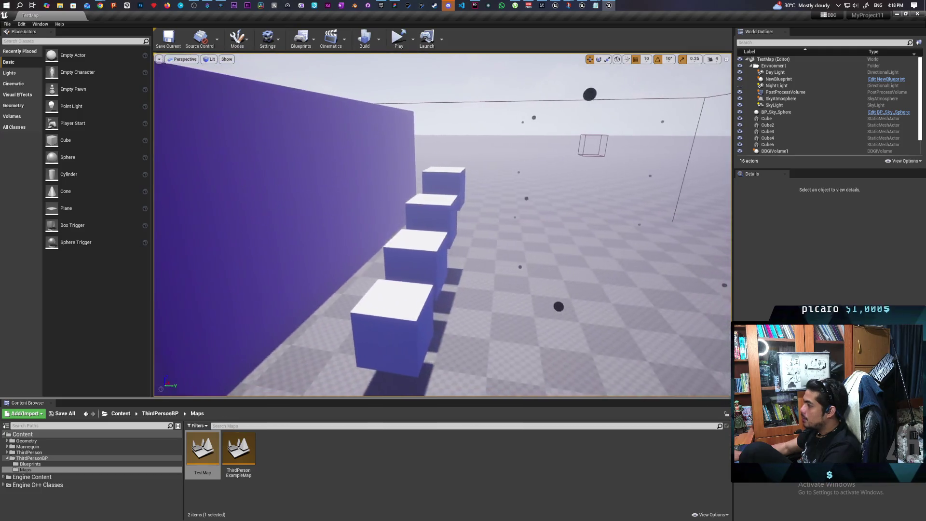
pyautogui.press('d')
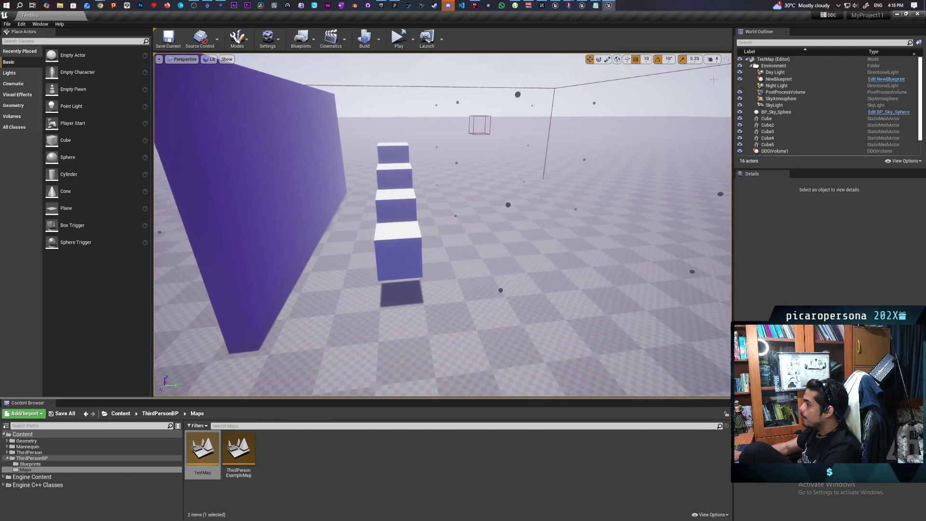
# - Set TestMap as Editor Startup Map and Game Default Map, then start erasing Translucency's True value
pyautogui.click(21, 25)
pyautogui.click(46, 127)
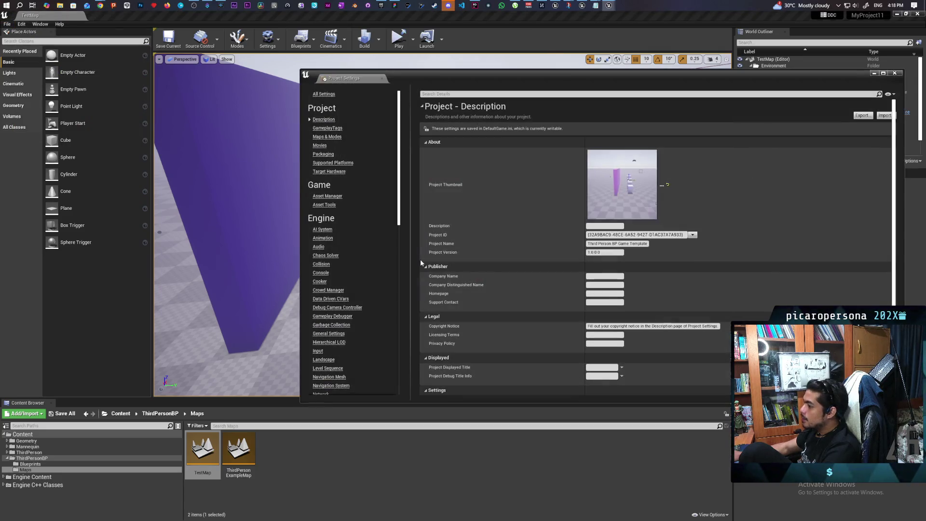
pyautogui.click(488, 94)
pyautogui.write('map')
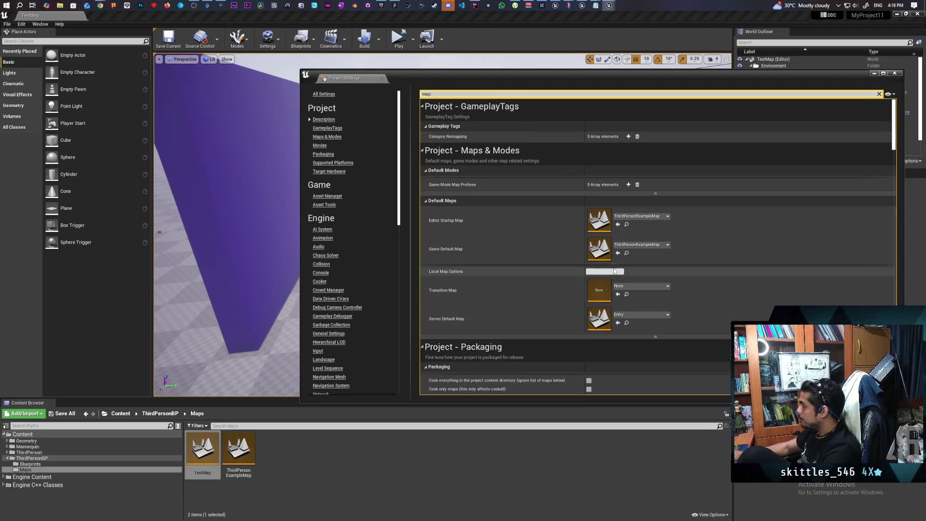
pyautogui.click(618, 224)
pyautogui.click(620, 253)
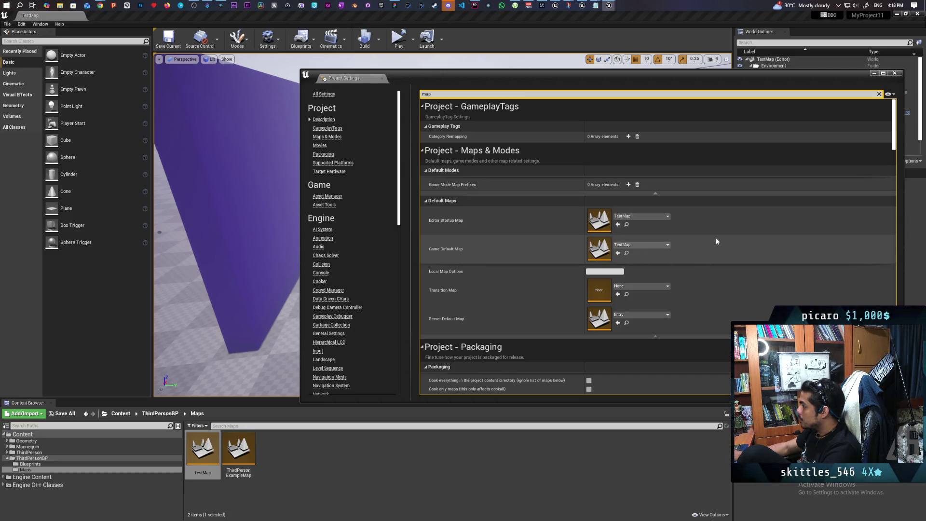
pyautogui.click(895, 74)
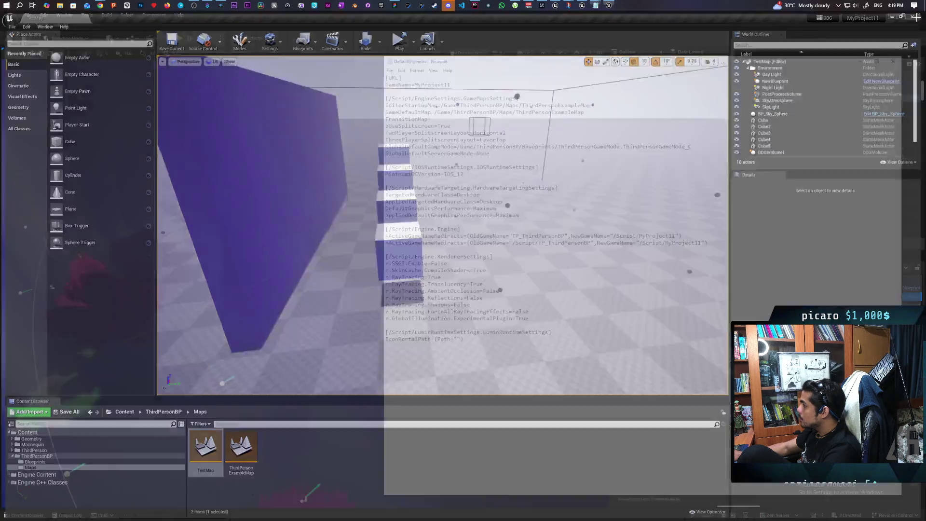
pyautogui.press('BackSpace')
pyautogui.press('BackSpace')
pyautogui.press('BackSpace')
pyautogui.write('Fals')
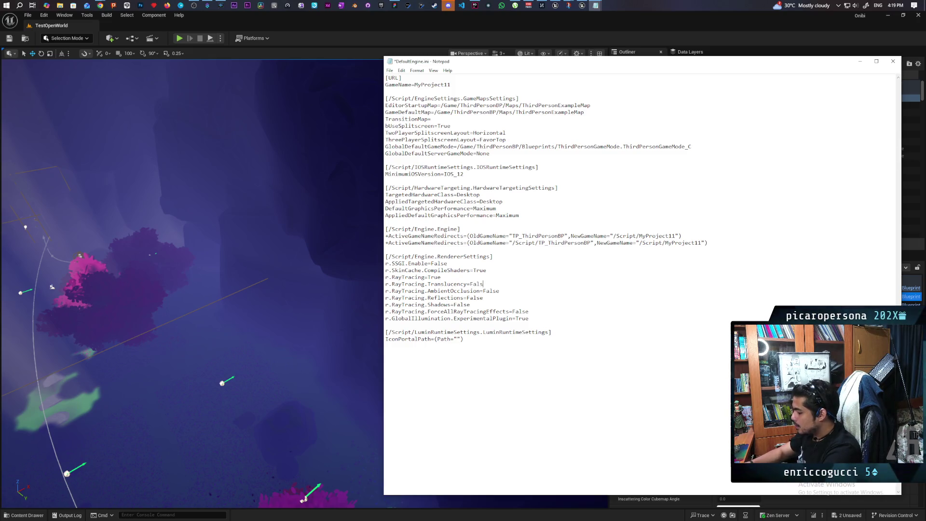
# - Change r.RayTracing.Translucency to False and clear AmbientOcclusion's False value for rewriting
pyautogui.write('e')
pyautogui.press('BackSpace')
pyautogui.press('BackSpace')
pyautogui.press('BackSpace')
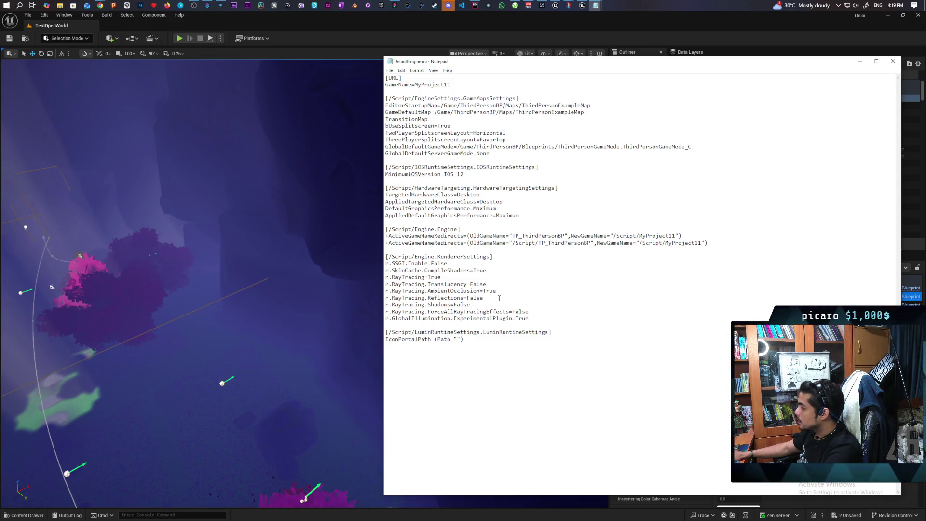
pyautogui.click(490, 299)
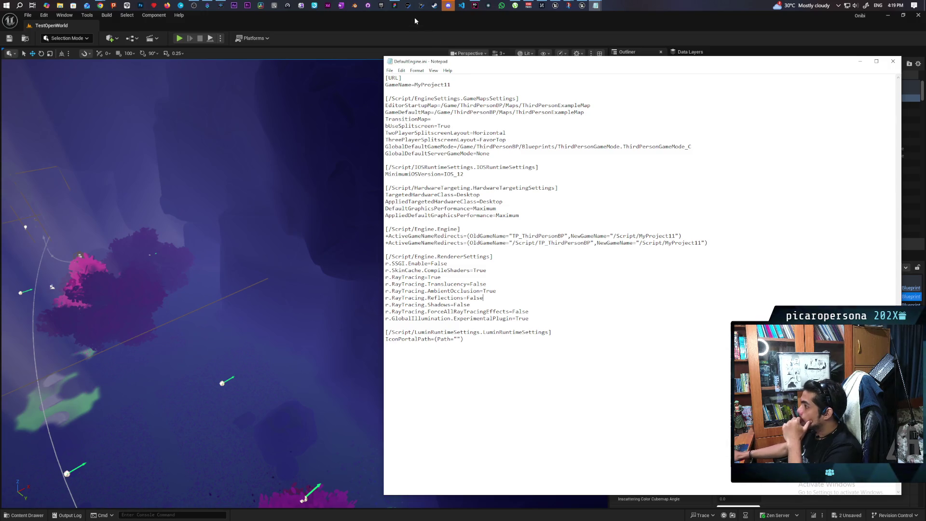
# - Relaunch MyProject11 from the Epic Games Launcher's My Projects list
pyautogui.click(381, 6)
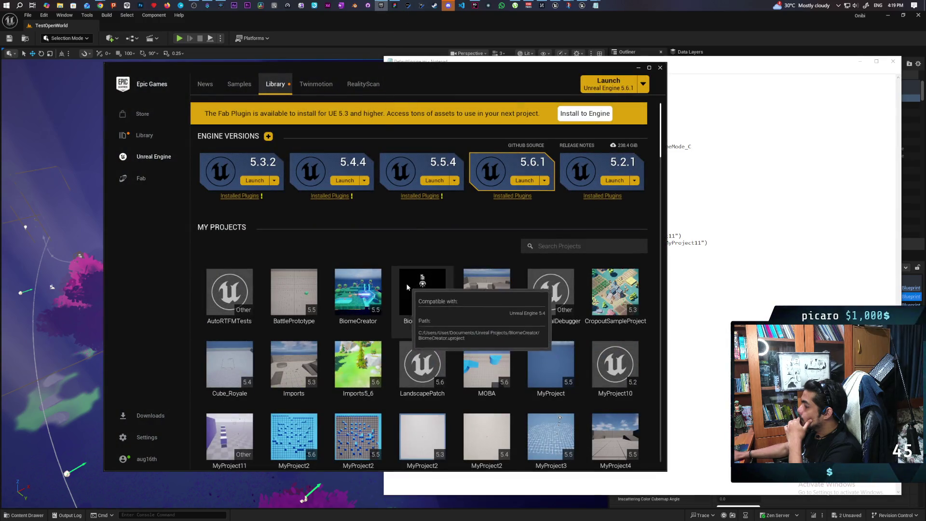
pyautogui.scroll(-2, 410, 268)
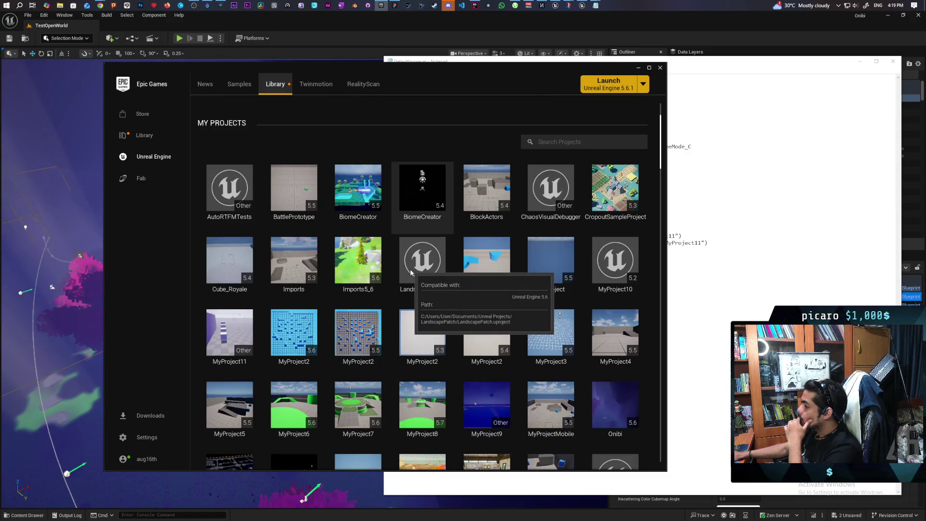
pyautogui.scroll(-1, 410, 268)
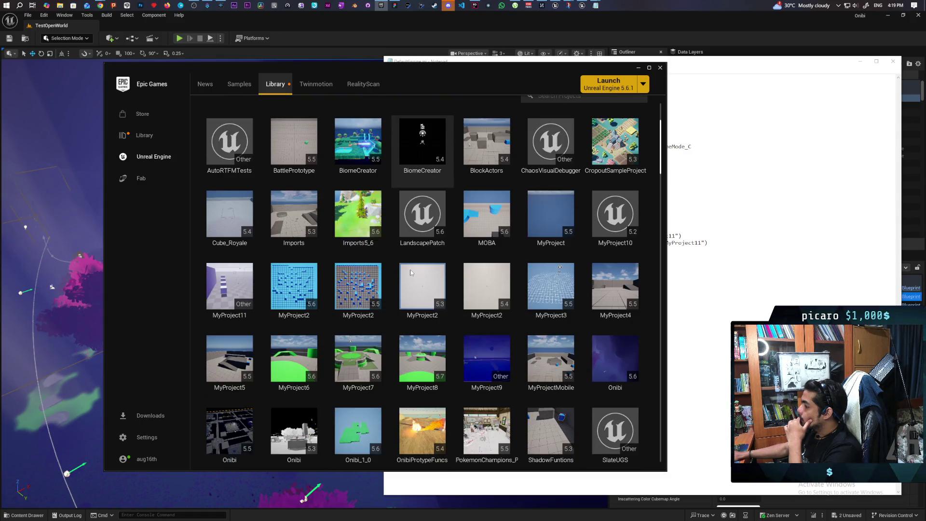
pyautogui.doubleClick(223, 279)
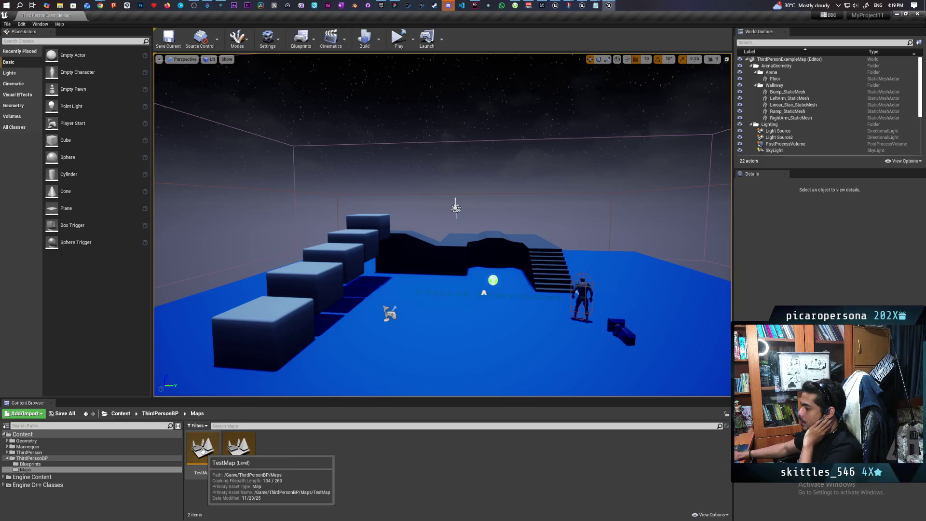
# - Open TestMap and set it as the Editor Startup Map and Game Default Map
pyautogui.doubleClick(202, 449)
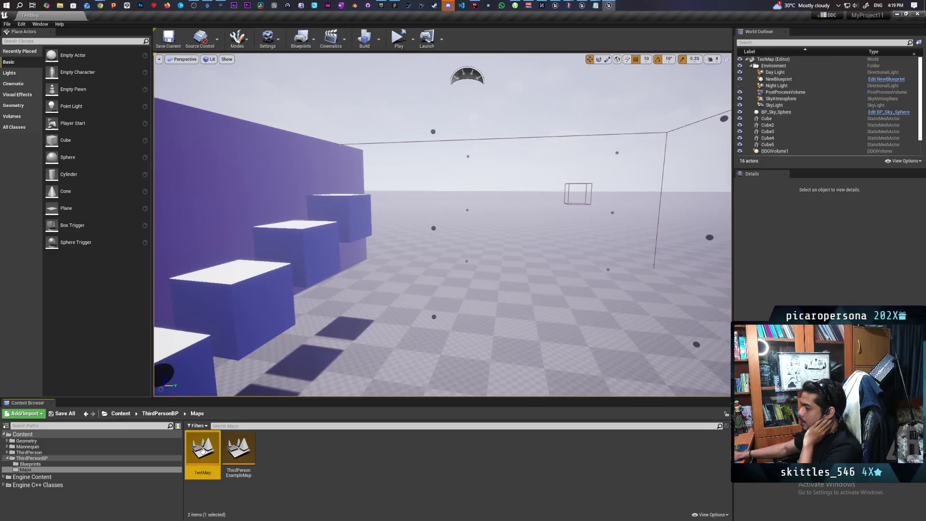
pyautogui.click(7, 25)
pyautogui.moveTo(18, 25)
pyautogui.click(45, 127)
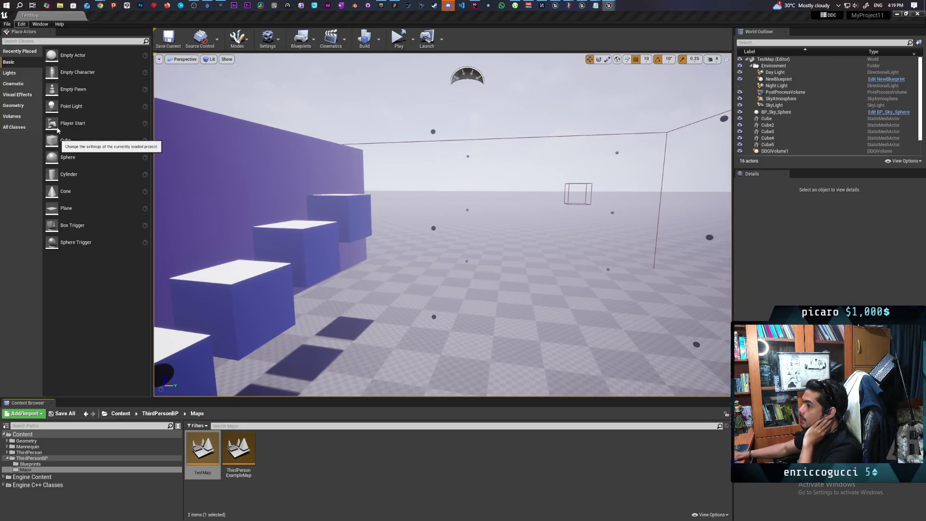
pyautogui.click(493, 94)
pyautogui.write('map')
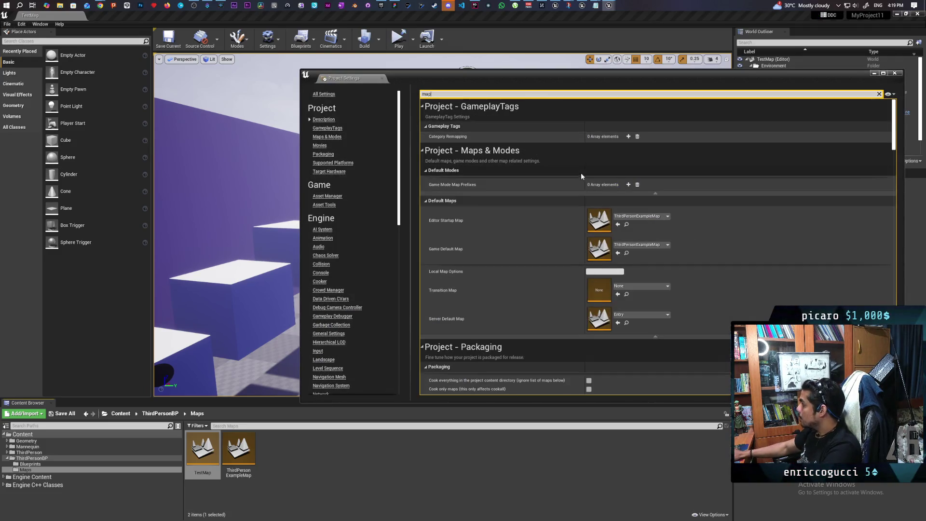
pyautogui.click(618, 224)
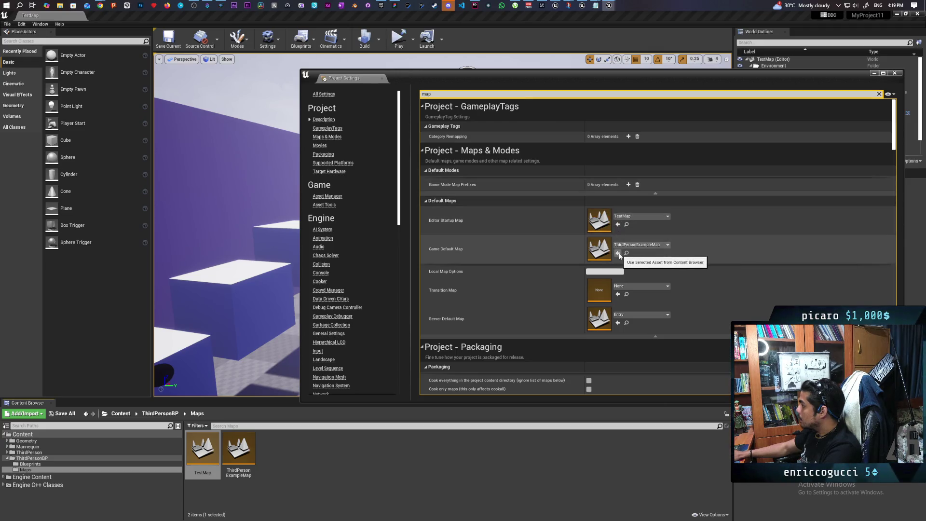
pyautogui.click(618, 253)
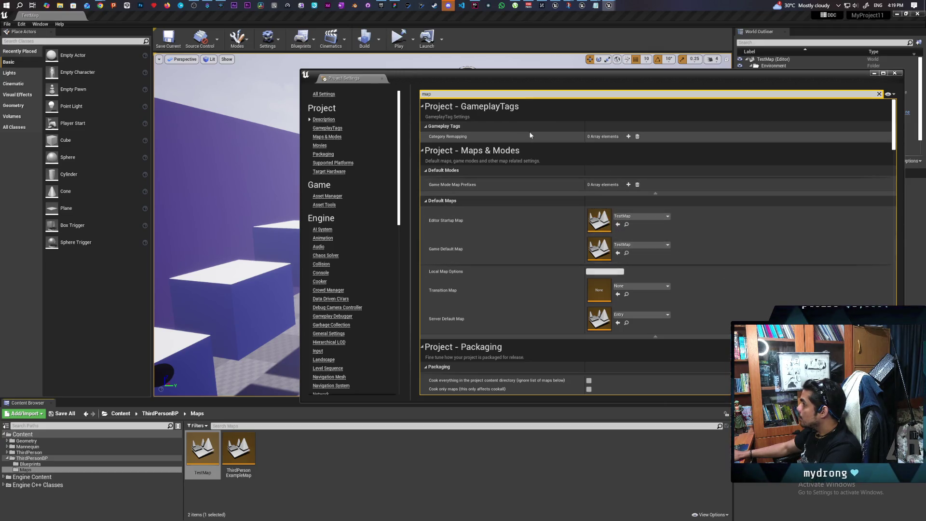
# - Scroll the map settings, move the Project Settings window left, and close it
pyautogui.scroll(-2, 539, 309)
pyautogui.scroll(-1, 539, 308)
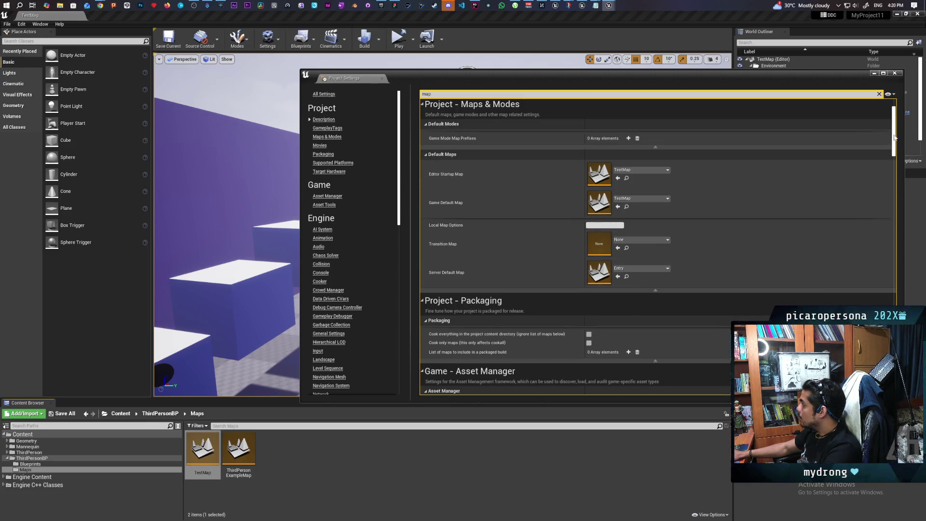
pyautogui.moveTo(893, 138)
pyautogui.mouseDown()
pyautogui.moveTo(894, 314)
pyautogui.moveTo(894, 123)
pyautogui.mouseUp()
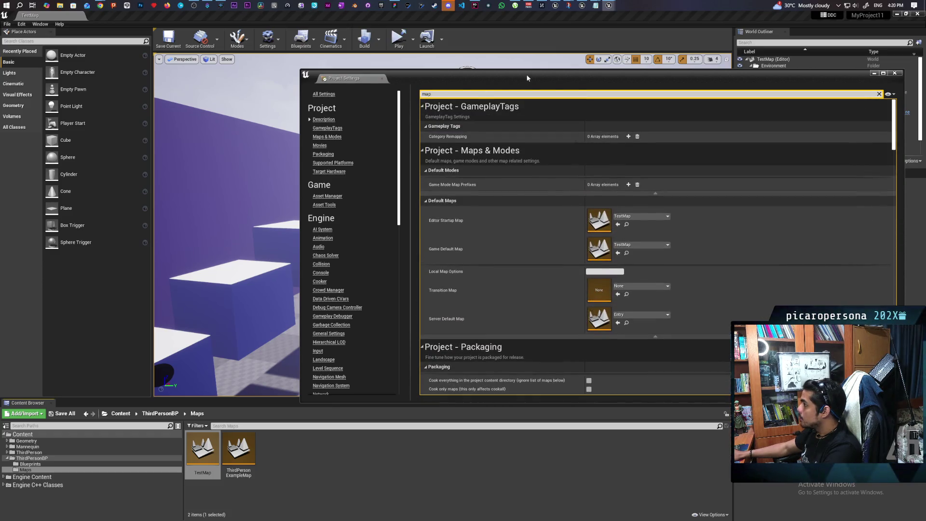
pyautogui.moveTo(528, 77); pyautogui.dragTo(440, 85)
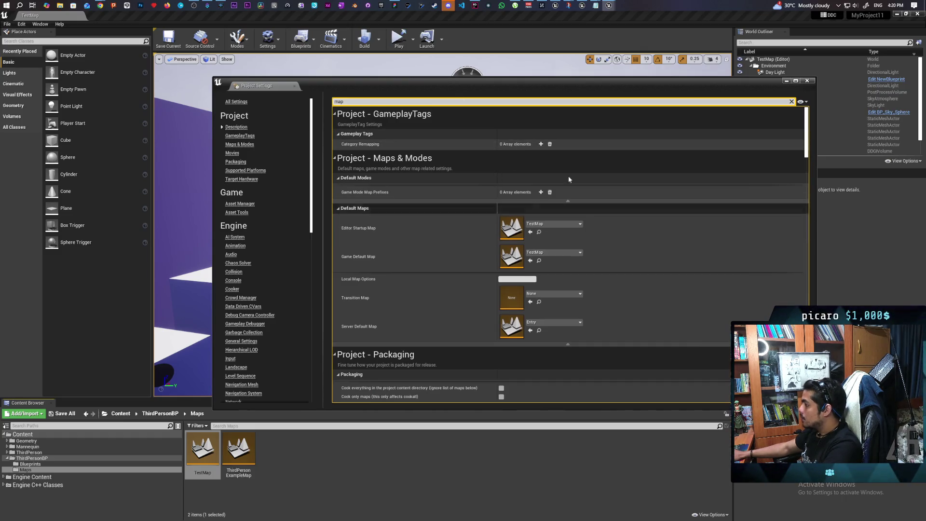
pyautogui.click(807, 81)
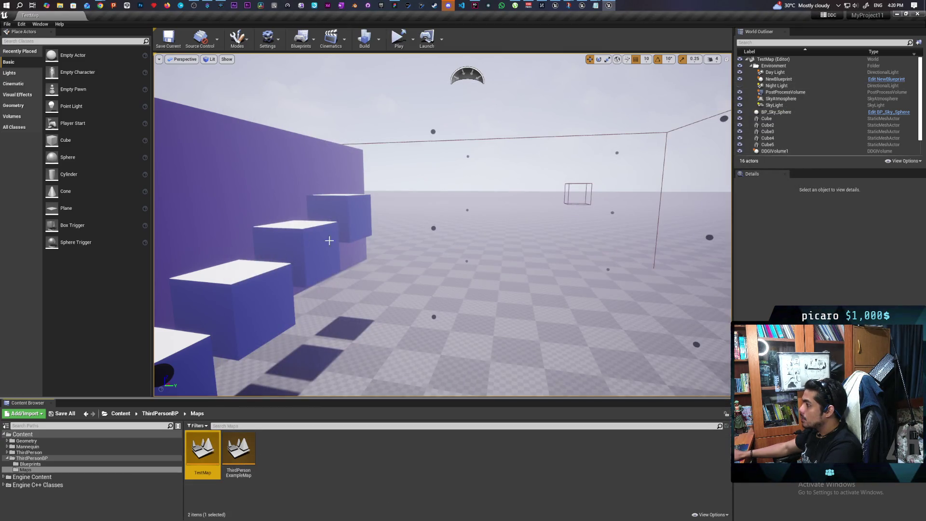
# - Rewrite DefaultEngine.ini's ray-tracing values: AmbientOcclusion False, Reflections True, Shadows True
pyautogui.moveTo(329, 240); pyautogui.dragTo(329, 241)
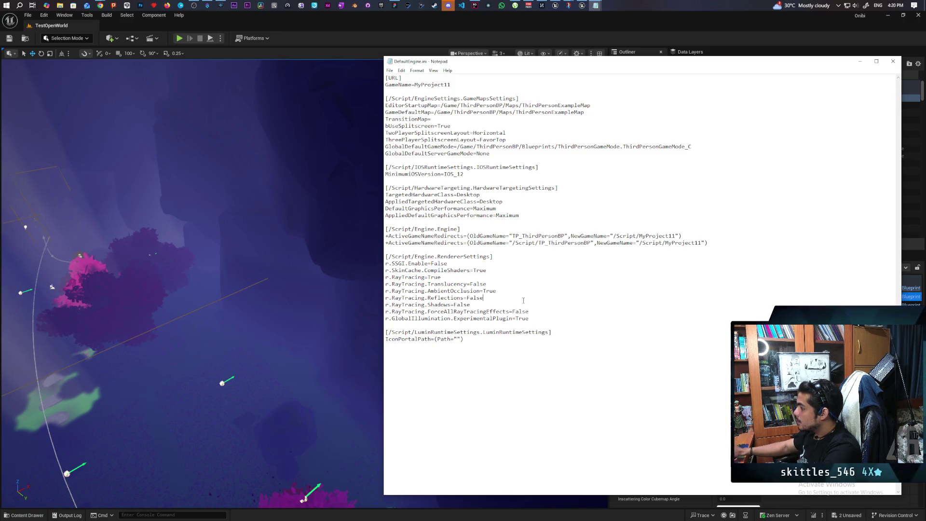
pyautogui.tripleClick(502, 292)
pyautogui.click(502, 291)
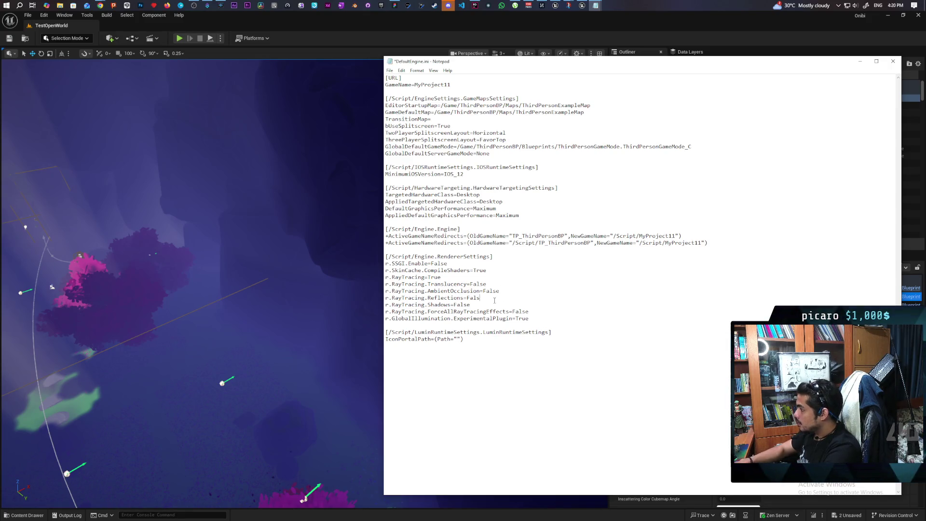
pyautogui.press('BackSpace')
pyautogui.write('True')
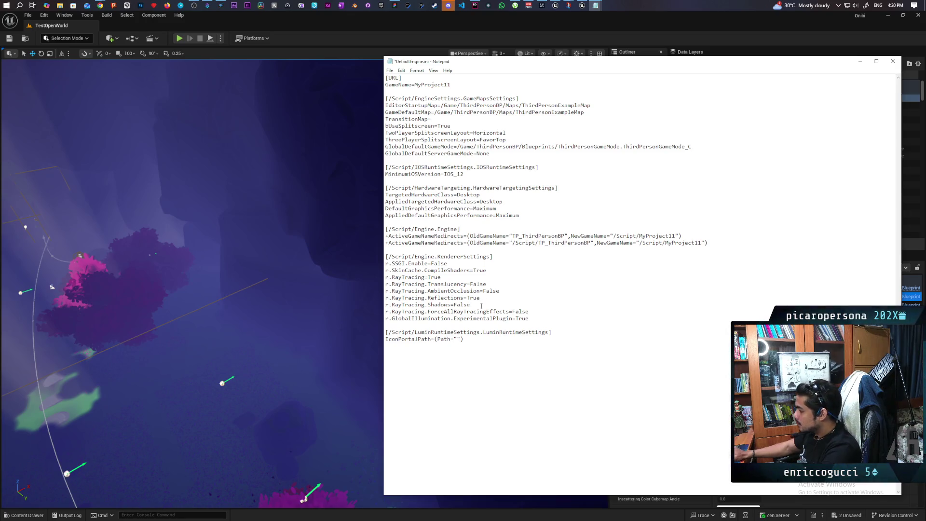
pyautogui.press('BackSpace')
pyautogui.write('Tru')
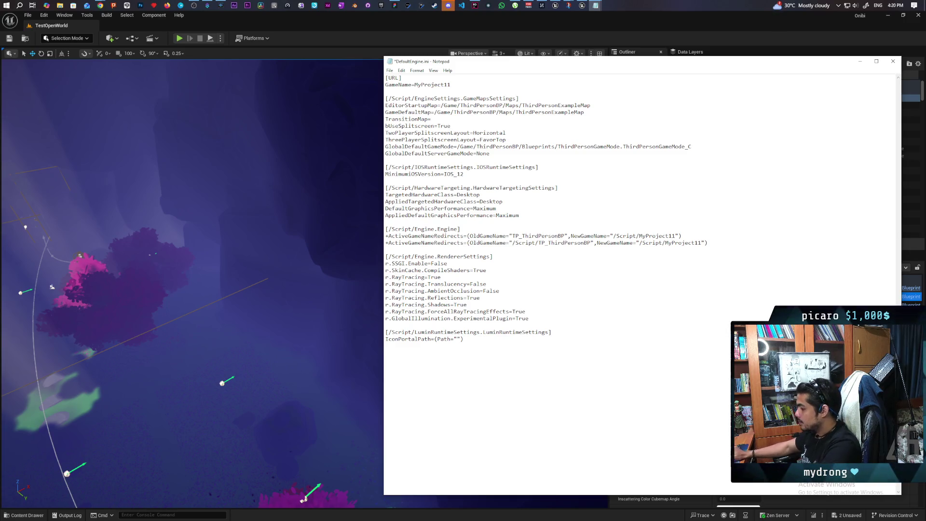
pyautogui.click(380, 7)
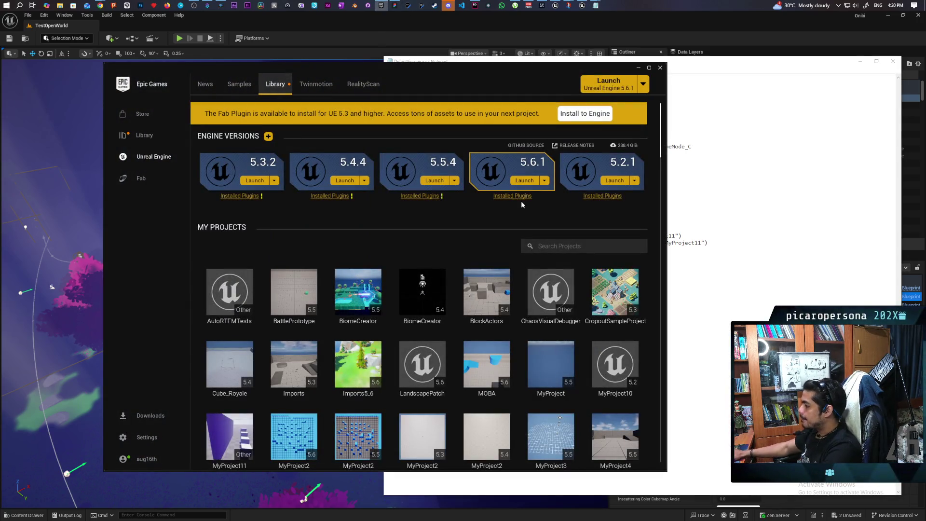
# - Launch MyProject11 and dismiss the RTXDI plugin and GPU crashed errors
pyautogui.scroll(-1, 393, 331)
pyautogui.doubleClick(219, 394)
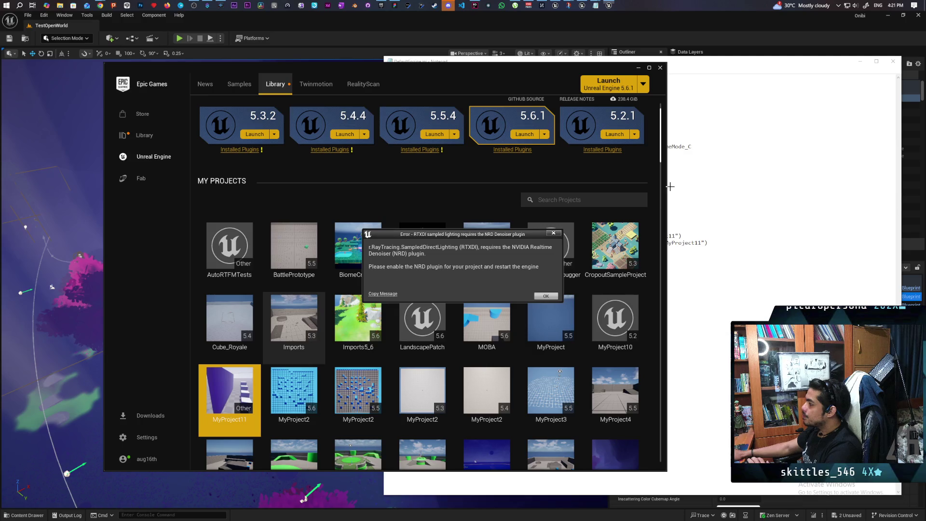
pyautogui.press('Return')
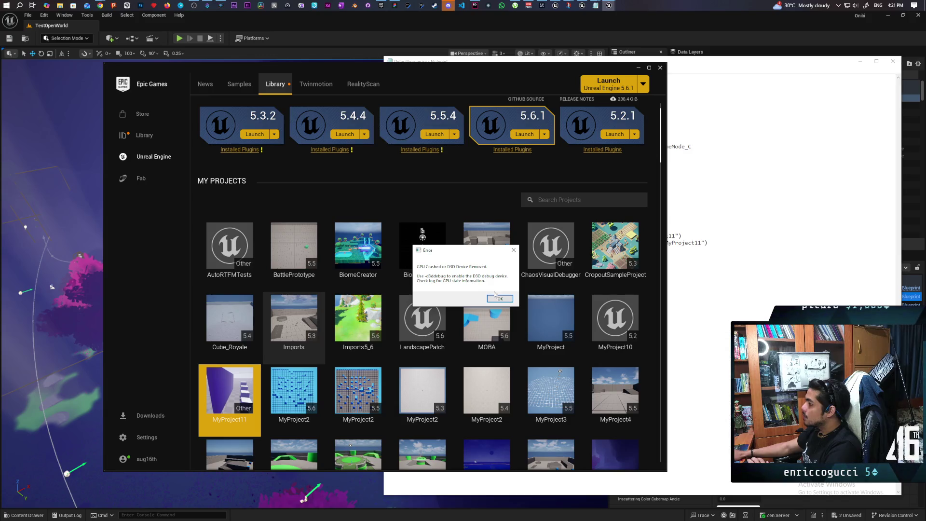
pyautogui.click(499, 300)
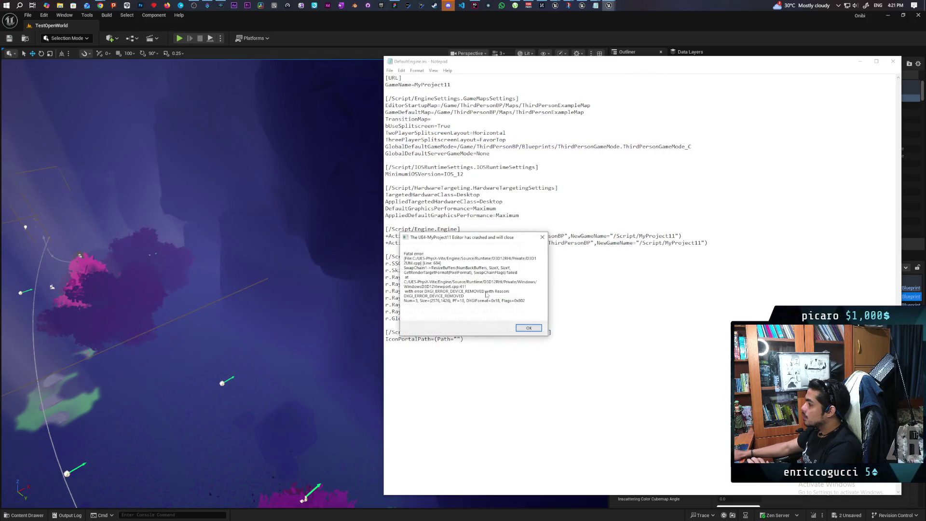
# - Dismiss the crash messages, set ForceAllRayTracingEffects to False and save DefaultEngine.ini
pyautogui.click(525, 328)
pyautogui.click(500, 299)
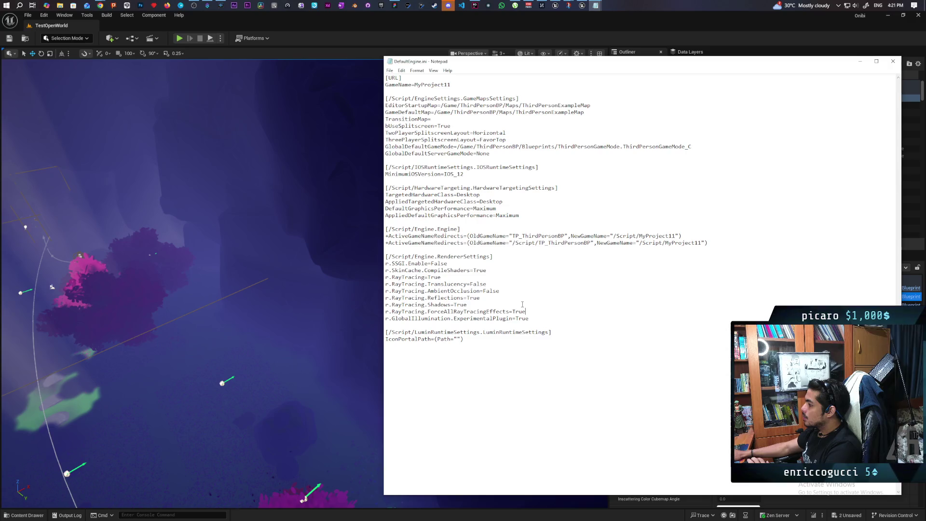
pyautogui.press('BackSpace')
pyautogui.press('BackSpace')
pyautogui.press('BackSpace')
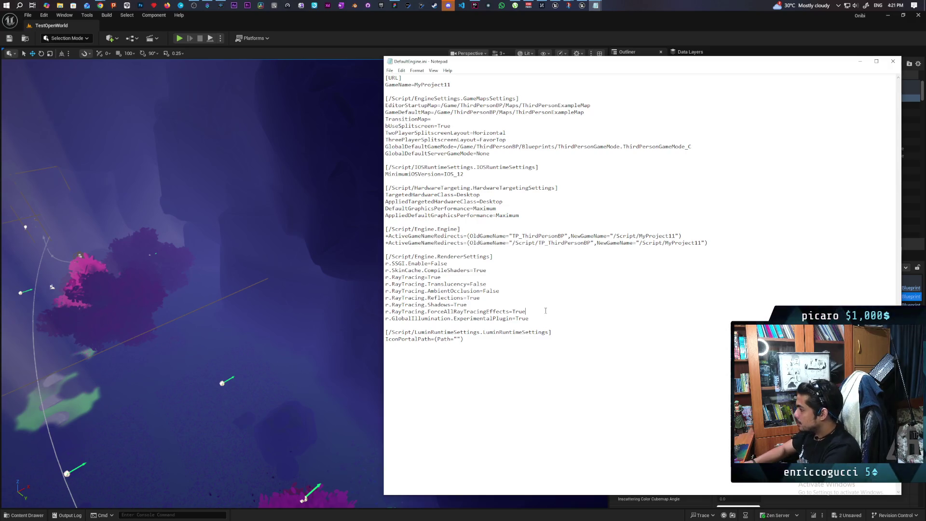
pyautogui.write('False')
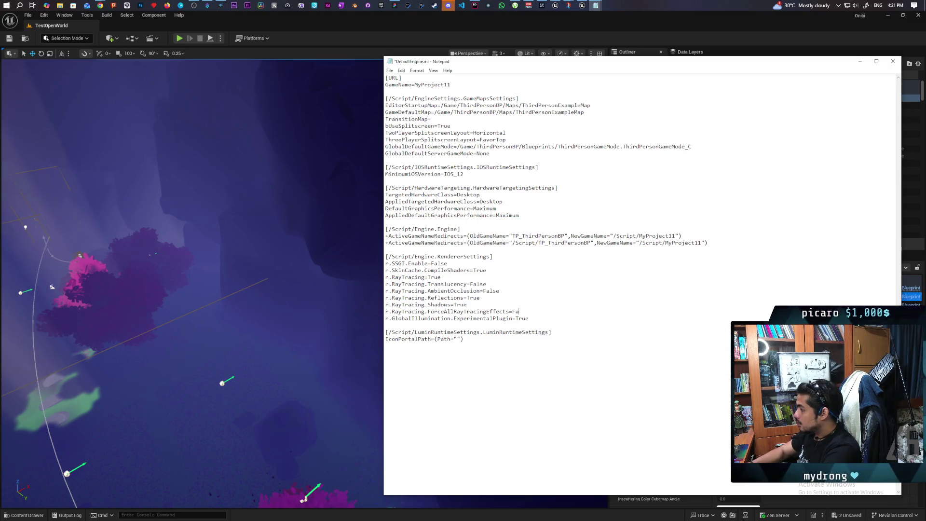
pyautogui.hotkey('ctrl', 's')
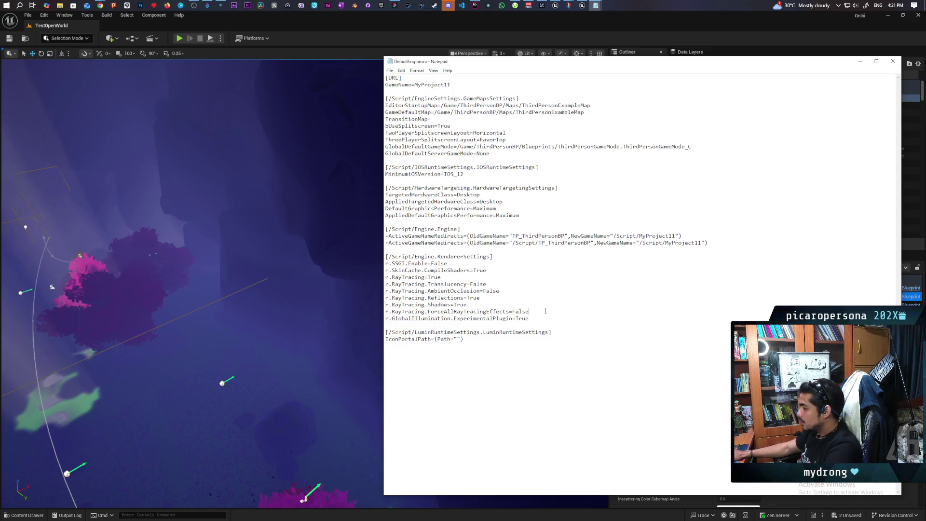
# - Close the remaining crash message and delete the ForceAllRayTracingEffects line
pyautogui.click(521, 311)
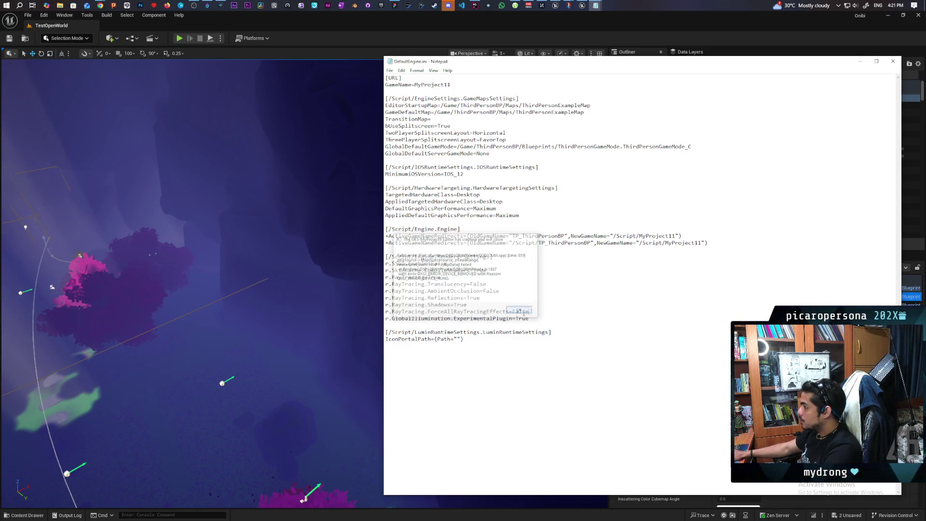
pyautogui.moveTo(533, 311); pyautogui.dragTo(411, 312)
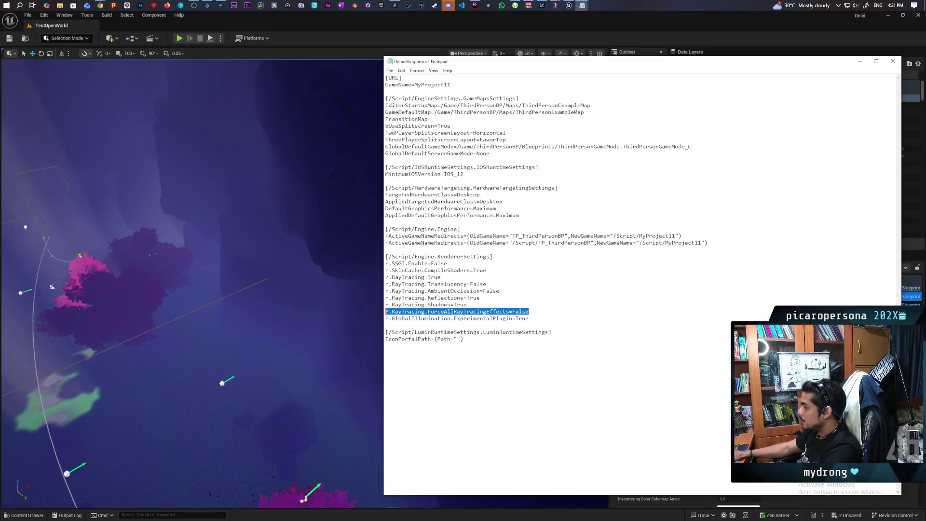
pyautogui.press('BackSpace')
pyautogui.press('BackSpace')
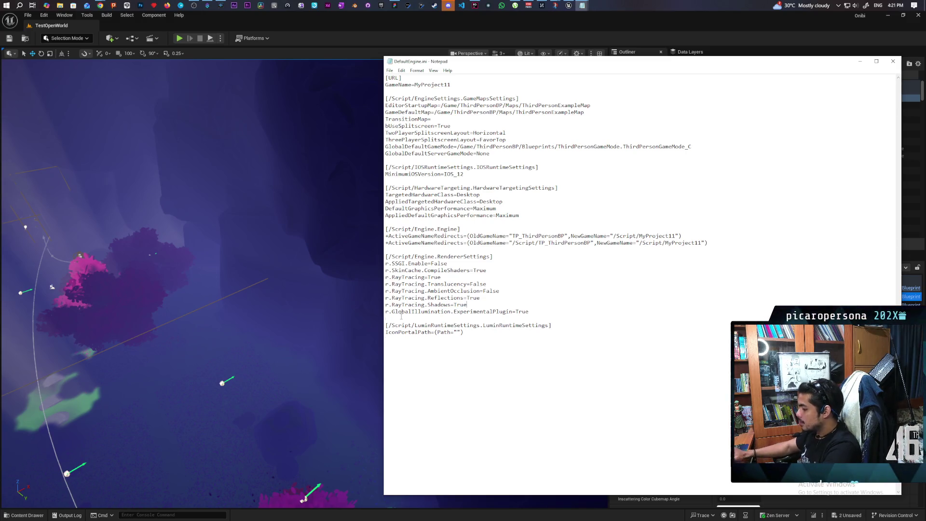
pyautogui.click(381, 5)
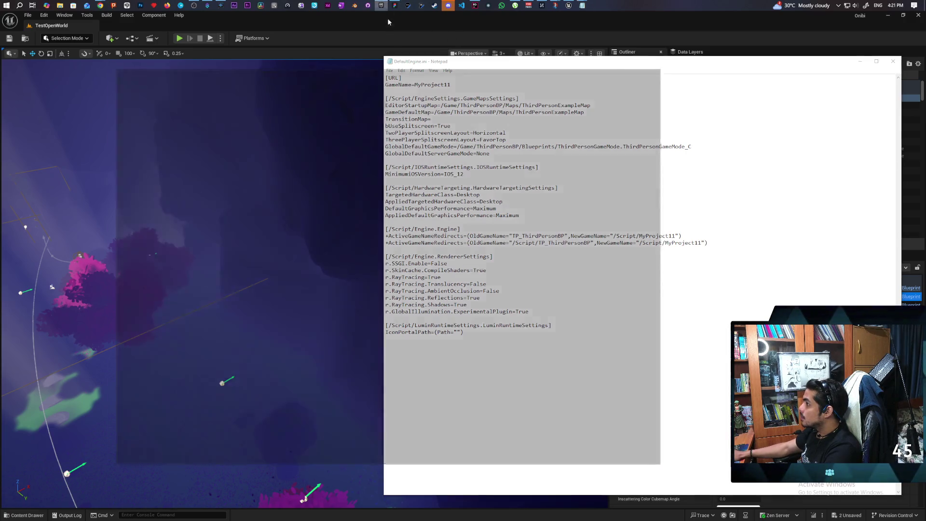
# - Relaunch MyProject11 and open the TestMap level from the Content Browser
pyautogui.scroll(-5, 410, 280)
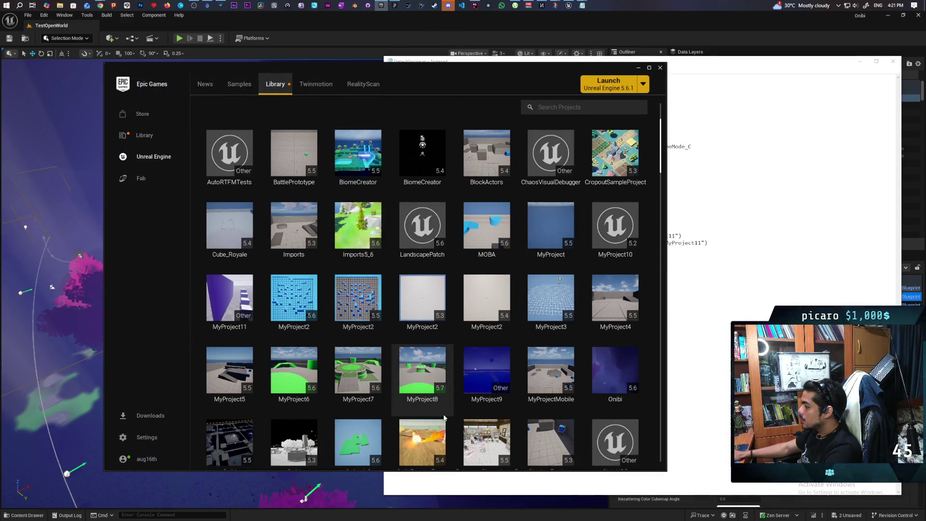
pyautogui.doubleClick(239, 295)
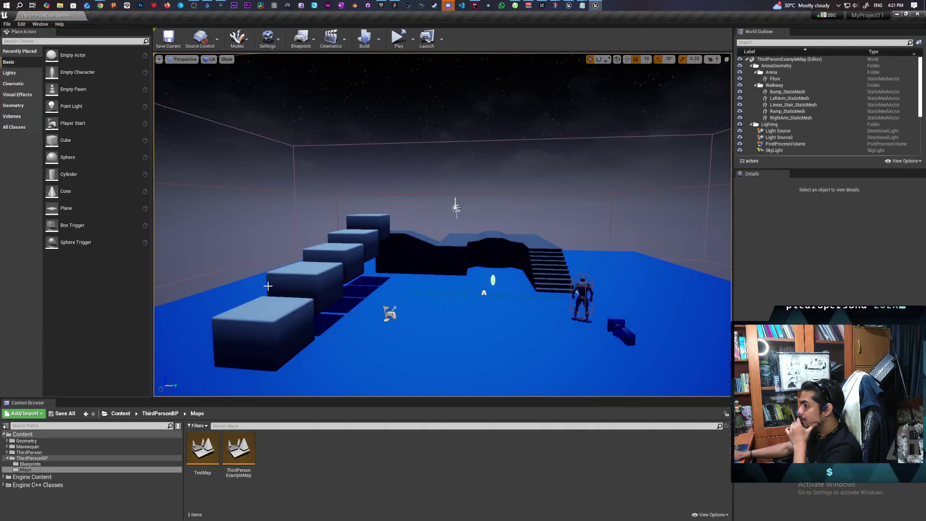
pyautogui.doubleClick(202, 451)
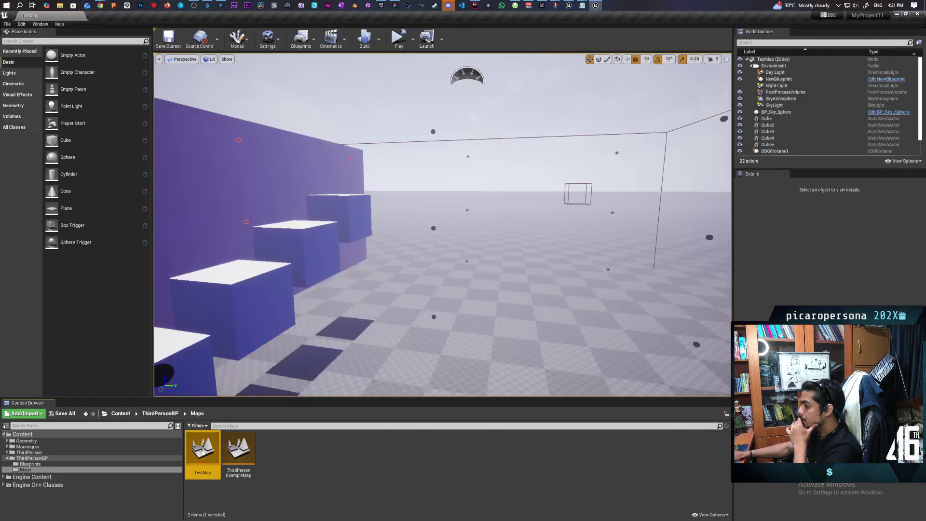
# - Play-test TestMap standalone, show the frame rate with stat fps, then quit the game
pyautogui.moveTo(383, 317)
pyautogui.mouseDown()
pyautogui.moveTo(343, 313)
pyautogui.moveTo(372, 313)
pyautogui.moveTo(339, 106)
pyautogui.mouseUp()
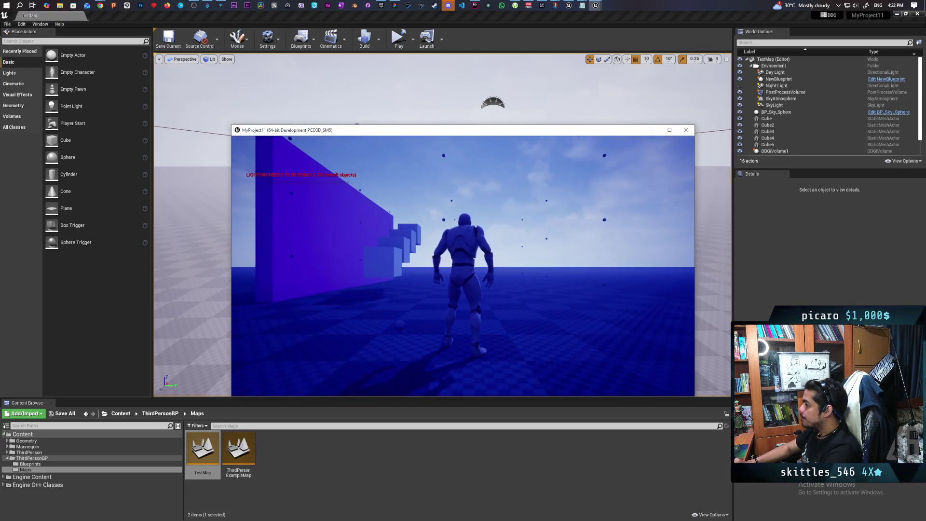
pyautogui.press('a')
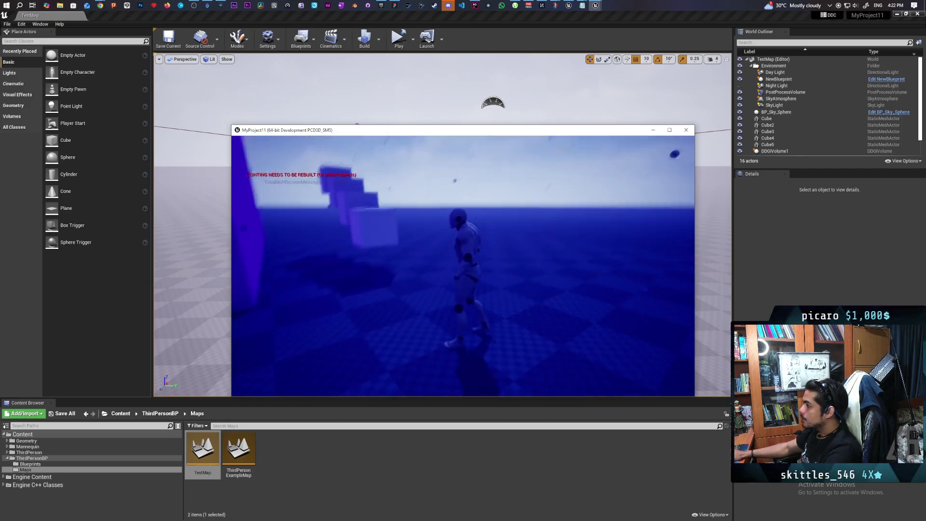
pyautogui.press('`')
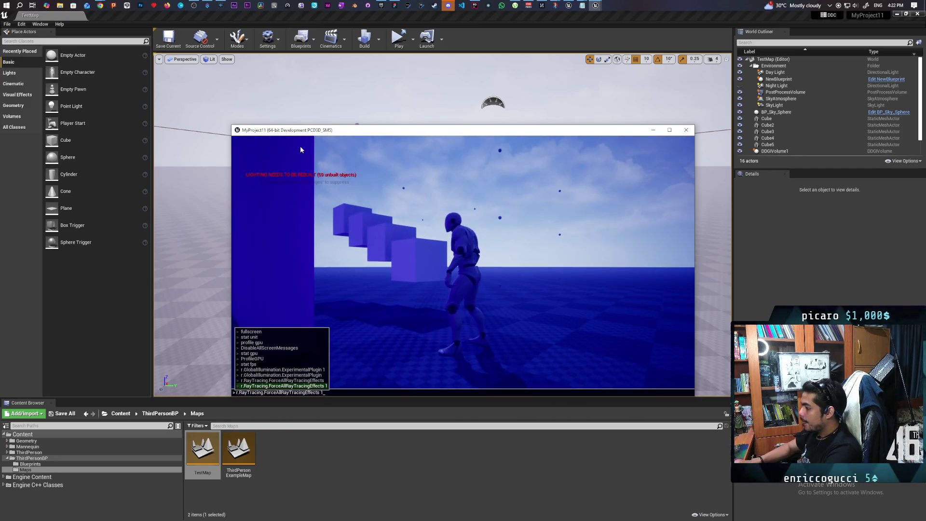
pyautogui.press('Up')
pyautogui.press('Up')
pyautogui.press('Up')
pyautogui.press('Return')
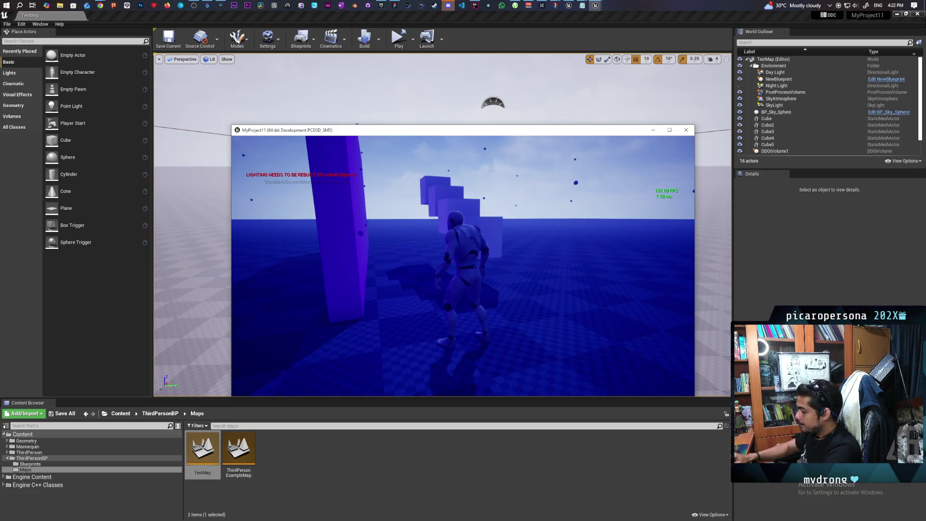
pyautogui.press('Escape')
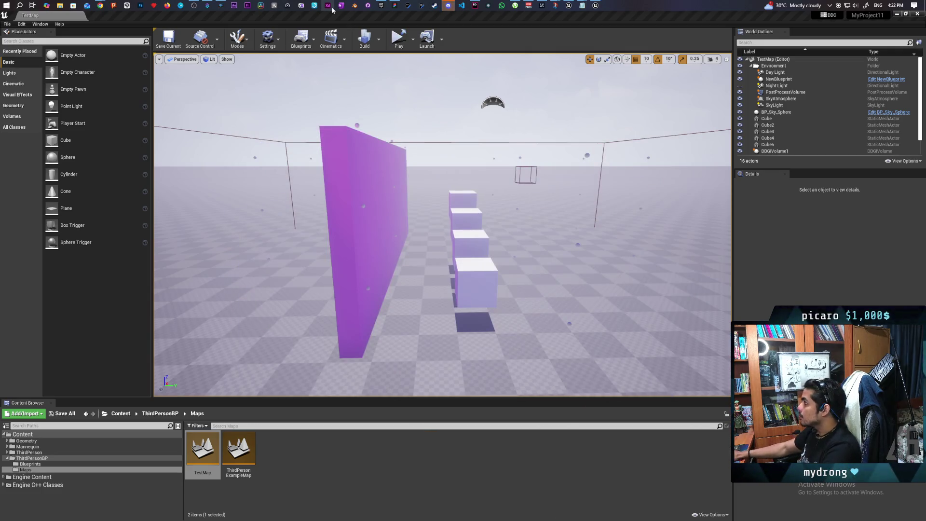
# - Review the Reflections line in DefaultEngine.ini in Notepad, then return to the Unreal editor
pyautogui.moveTo(582, 9)
pyautogui.click(565, 36)
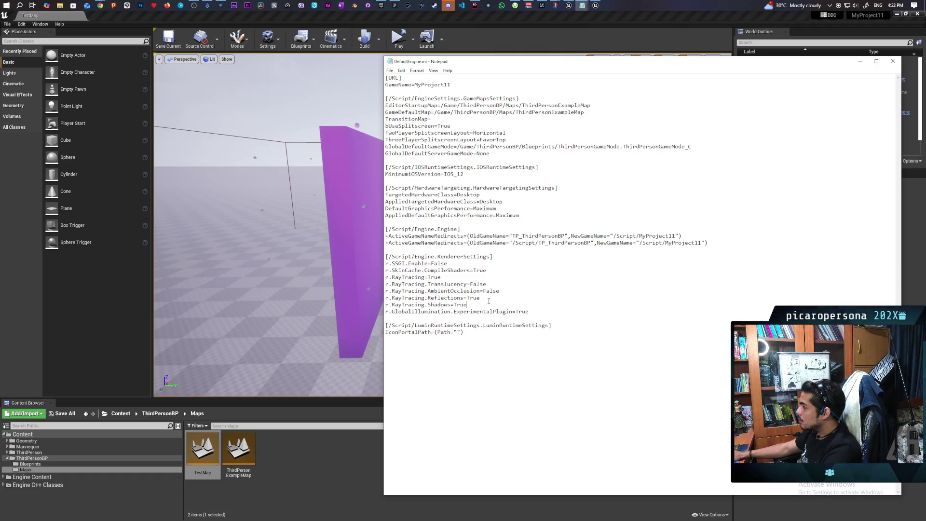
pyautogui.tripleClick(475, 298)
pyautogui.click(484, 298)
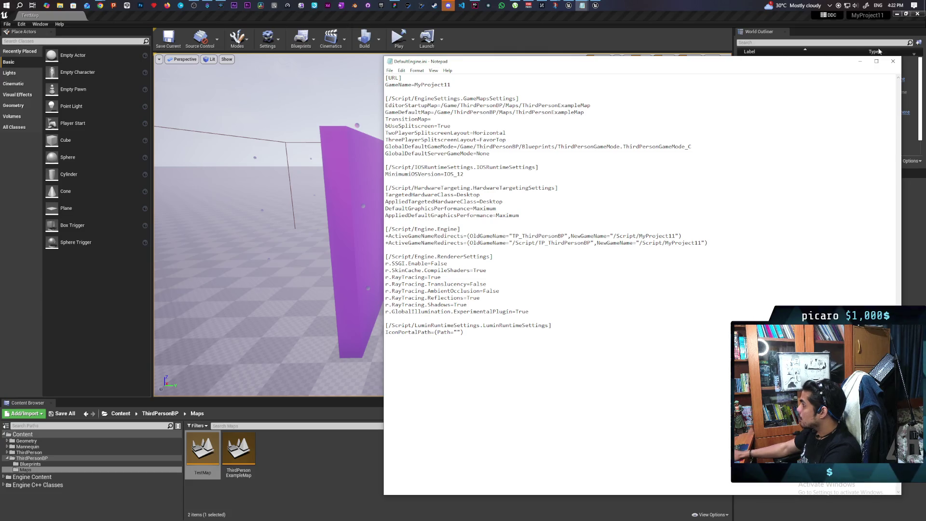
pyautogui.click(915, 19)
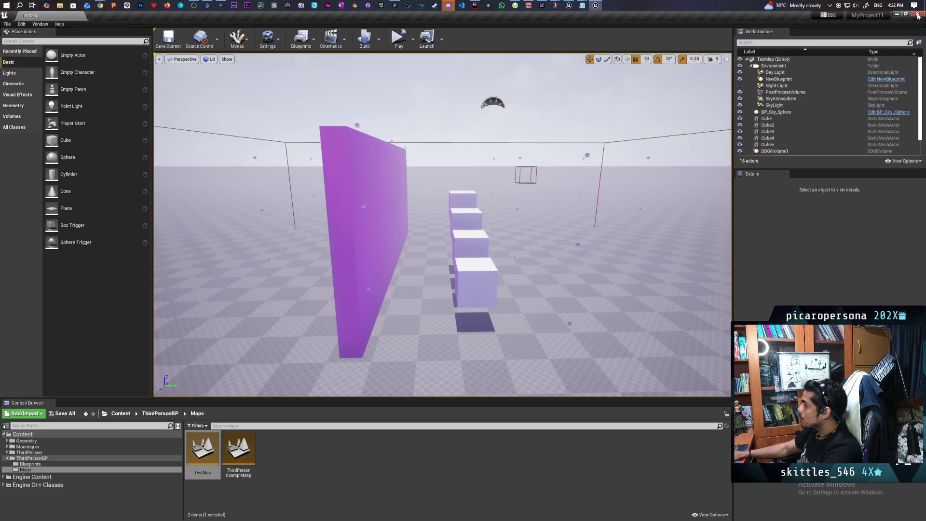
# - Turn off ray-traced shadows with the console command r.RayTracing.Shadows 0
pyautogui.moveTo(336, 344); pyautogui.dragTo(395, 322)
pyautogui.press('`')
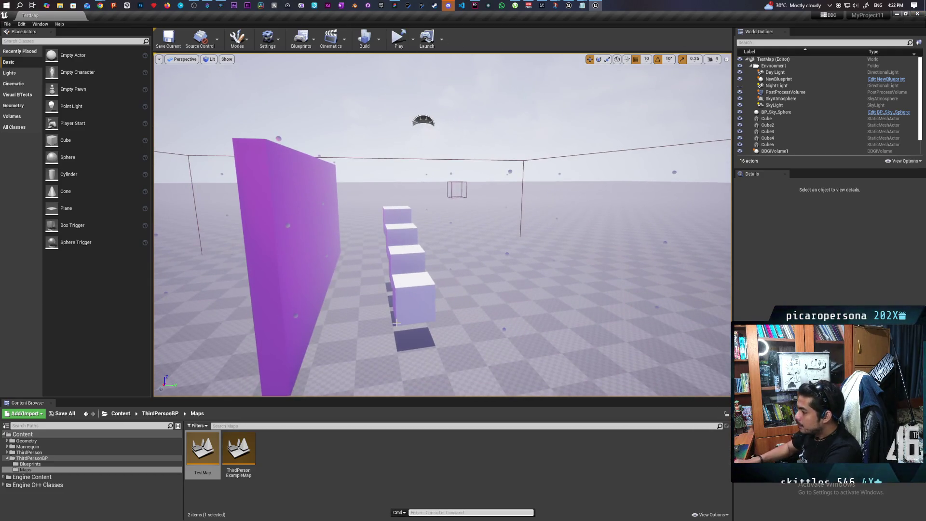
pyautogui.write('r.')
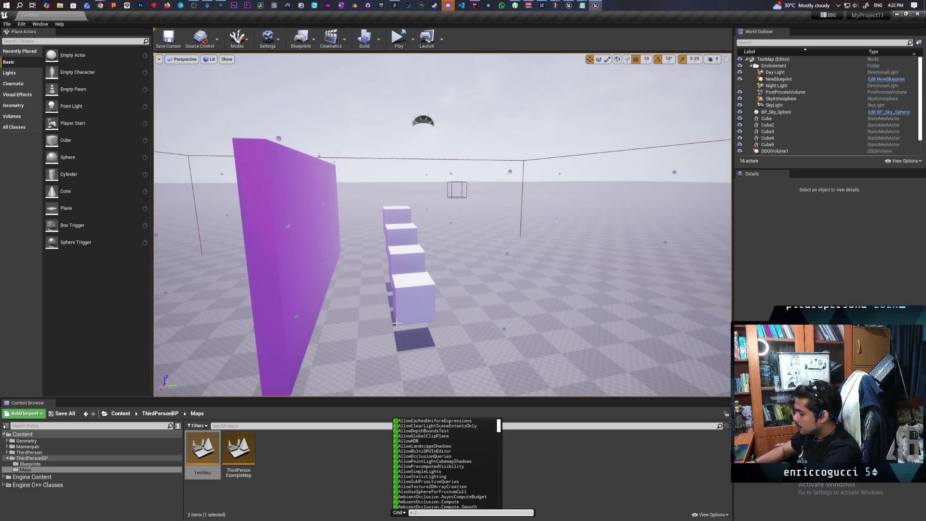
pyautogui.write('raytrac')
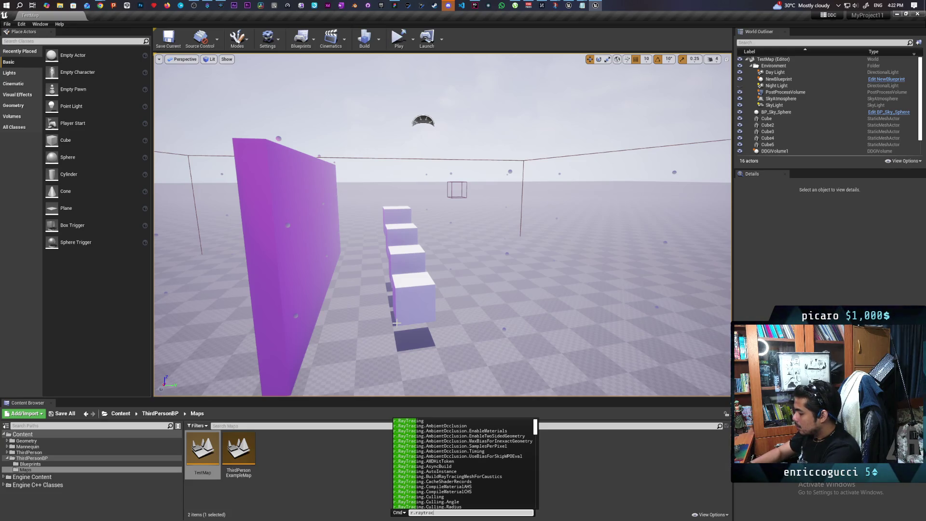
pyautogui.write('ing')
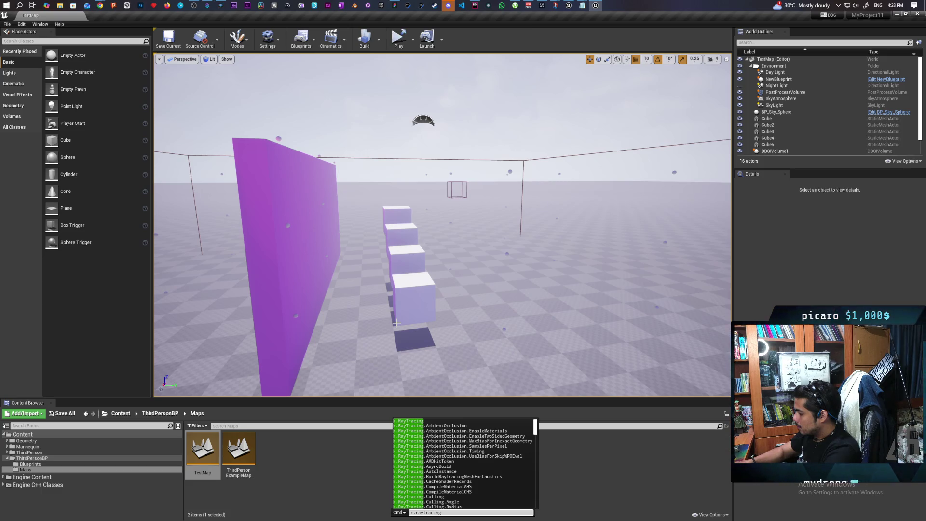
pyautogui.write('.shado')
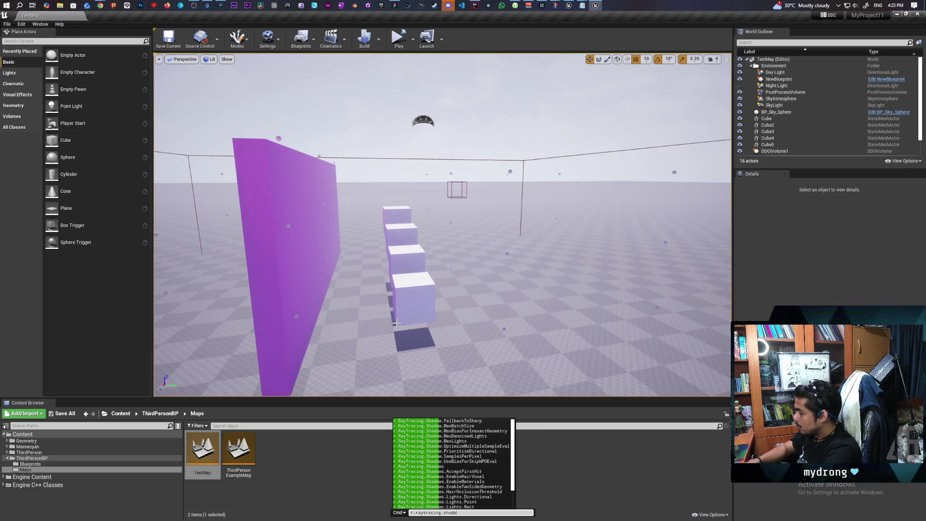
pyautogui.press('Up')
pyautogui.press('Up')
pyautogui.press('Up')
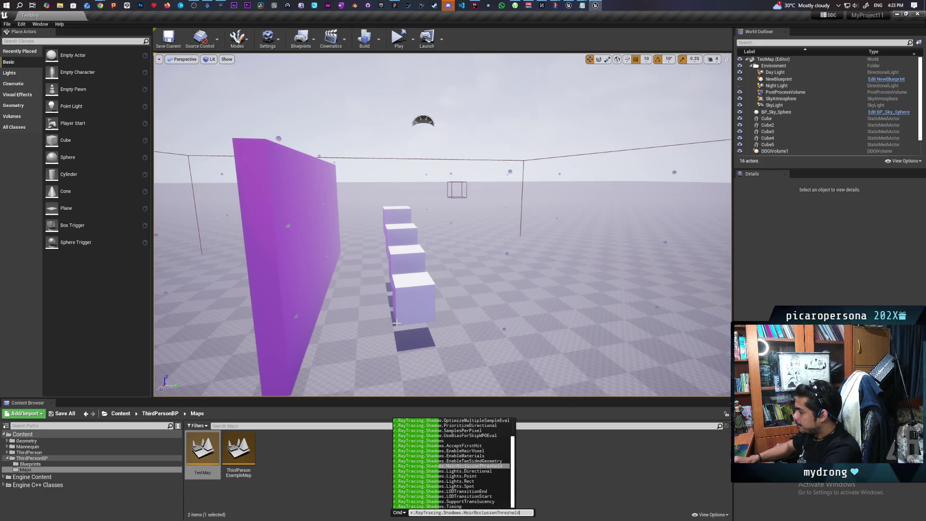
pyautogui.press('Up')
pyautogui.press('Up')
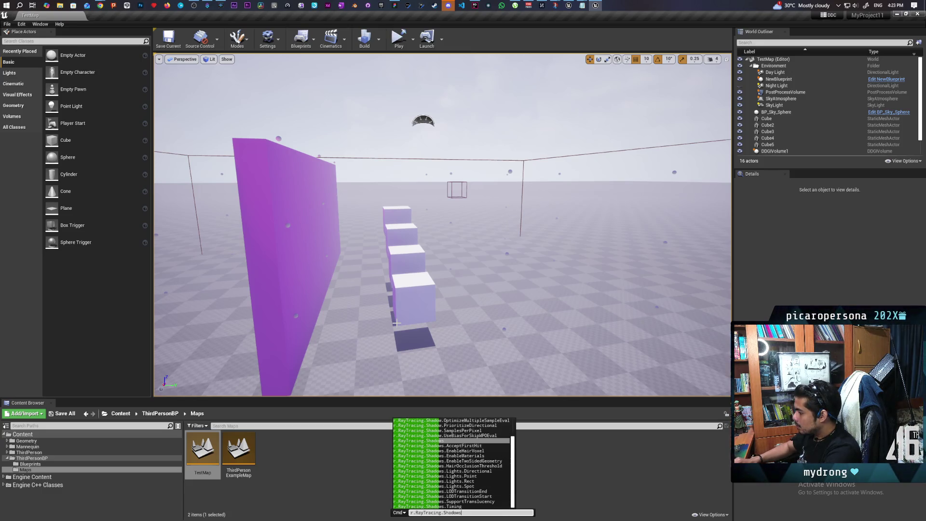
pyautogui.write('0')
pyautogui.press('Return')
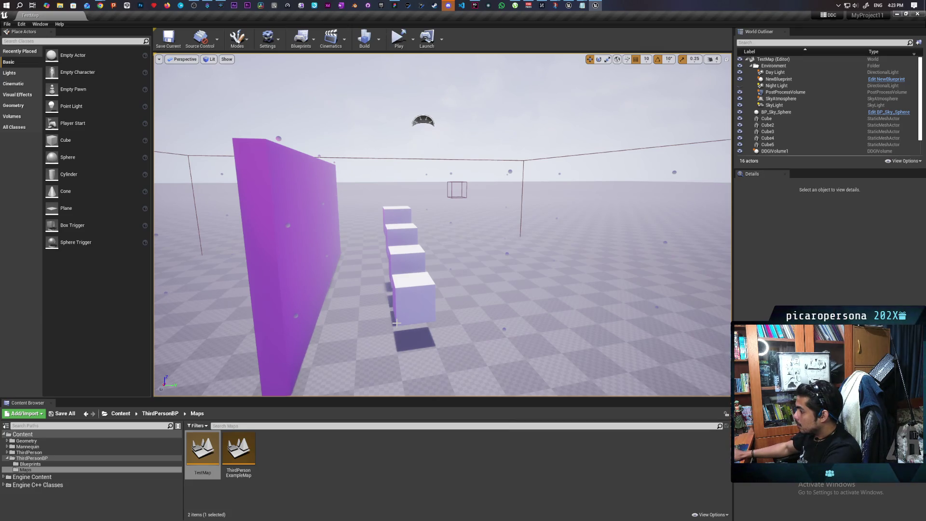
# - Run r.RayTracing.Reflections in the console to check its current value
pyautogui.press('`')
pyautogui.press('Up')
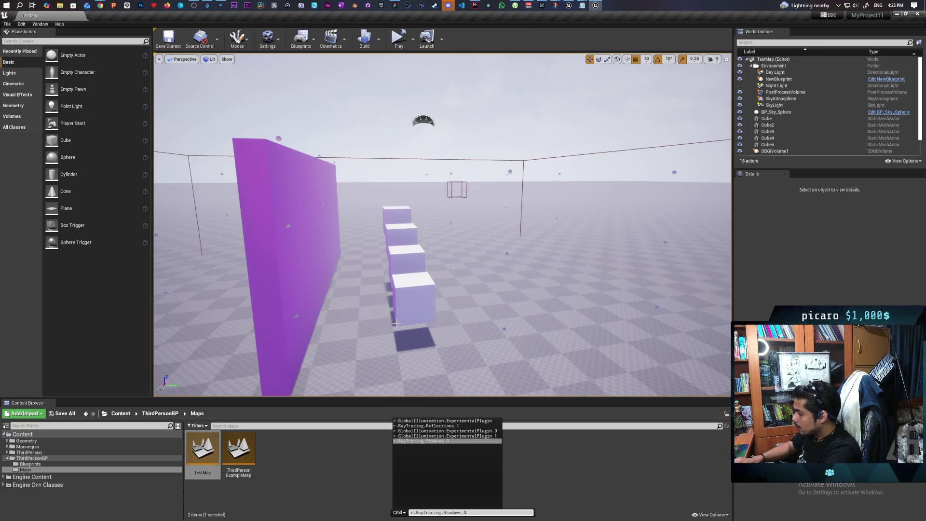
pyautogui.press('Left')
pyautogui.press('Left')
pyautogui.press('BackSpace')
pyautogui.press('BackSpace')
pyautogui.press('BackSpace')
pyautogui.press('BackSpace')
pyautogui.press('Delete')
pyautogui.press('Delete')
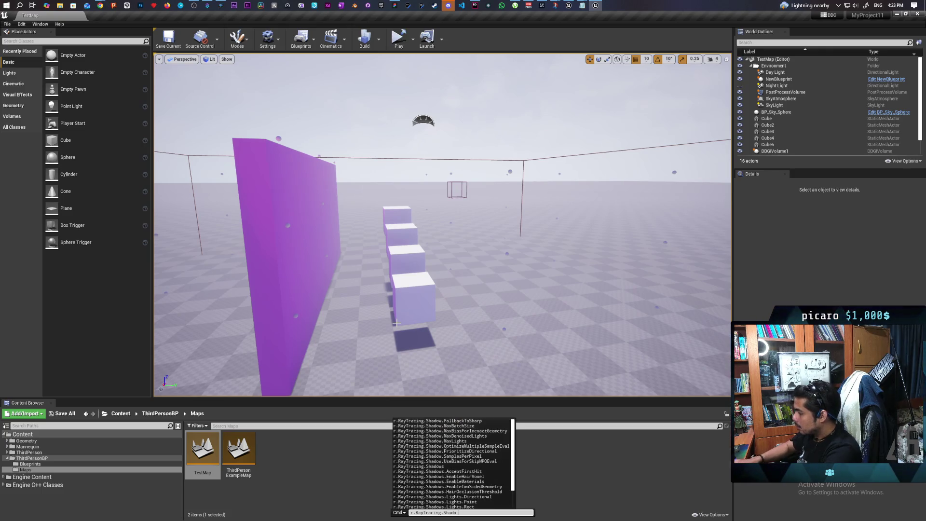
pyautogui.write('refle')
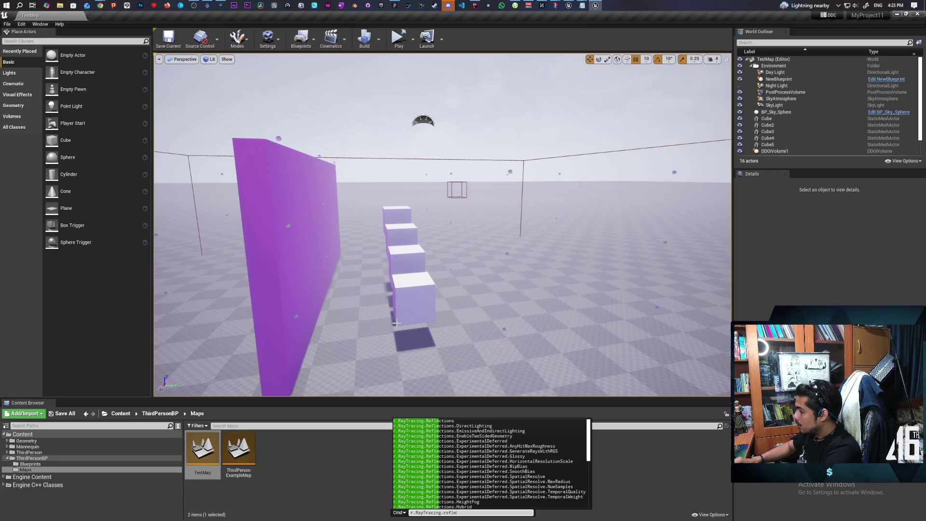
pyautogui.click(459, 420)
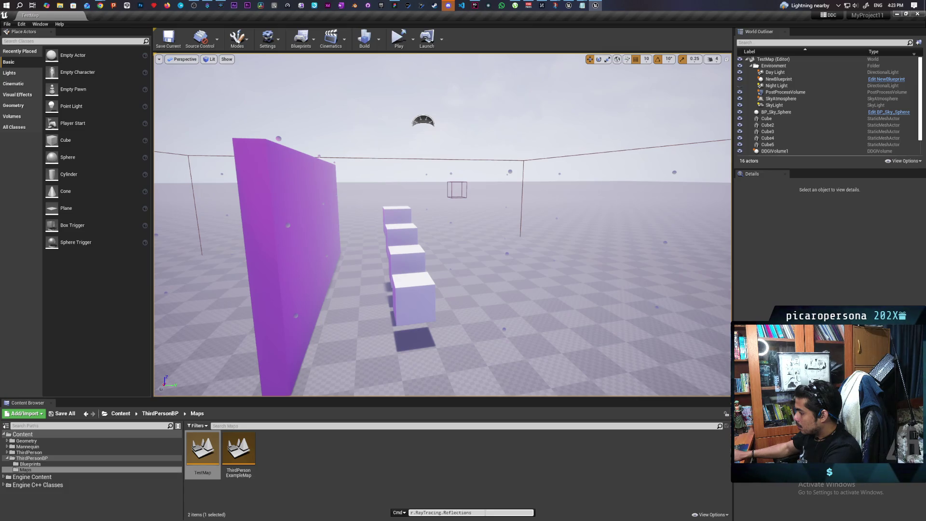
pyautogui.press('Return')
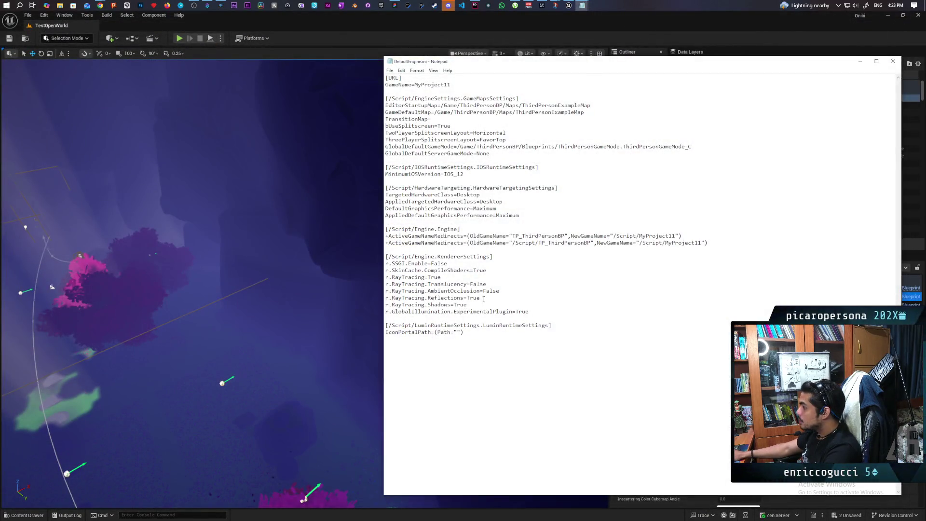
# - Change r.RayTracing.Reflections and r.RayTracing.Shadows from True to False in DefaultEngine.ini and save
pyautogui.tripleClick(479, 298)
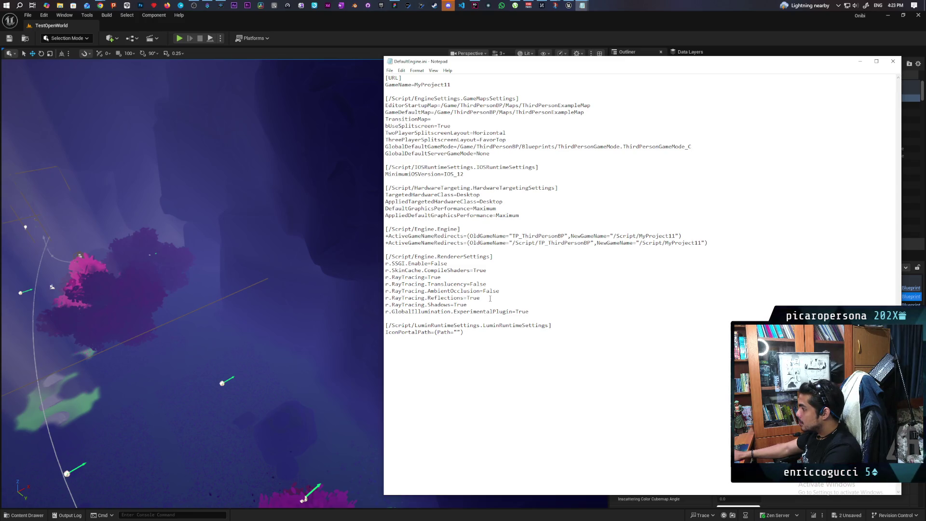
pyautogui.press('BackSpace')
pyautogui.press('BackSpace')
pyautogui.press('BackSpace')
pyautogui.write('Fals')
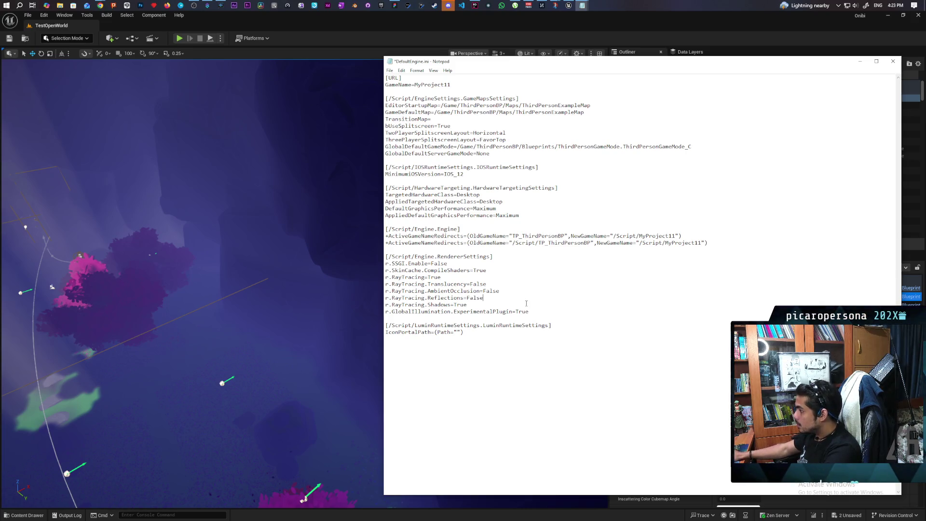
pyautogui.click(474, 305)
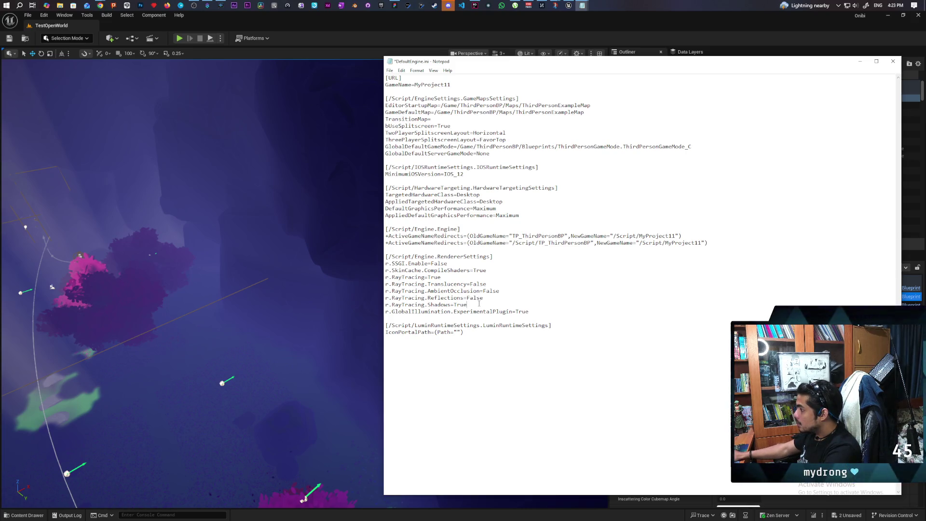
pyautogui.write('F')
pyautogui.press('BackSpace')
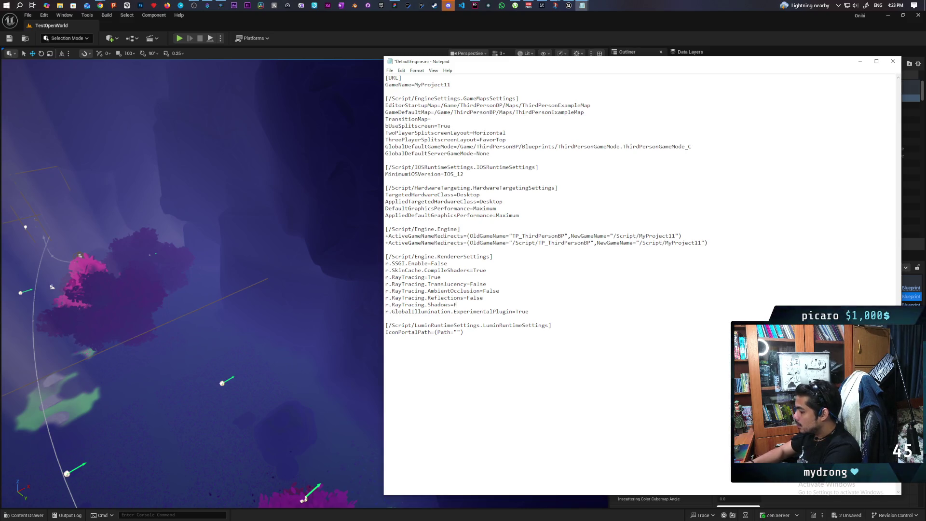
pyautogui.write('alse')
pyautogui.hotkey('ctrl', 's')
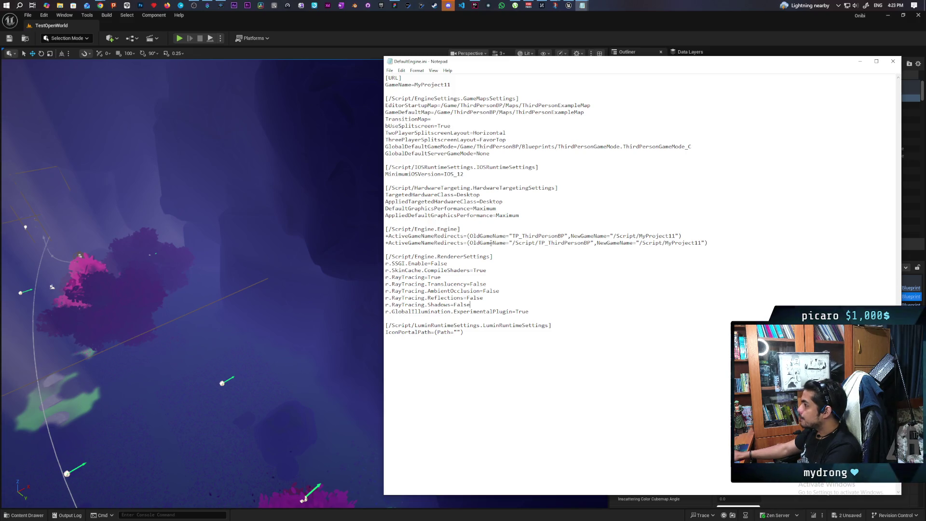
pyautogui.click(379, 7)
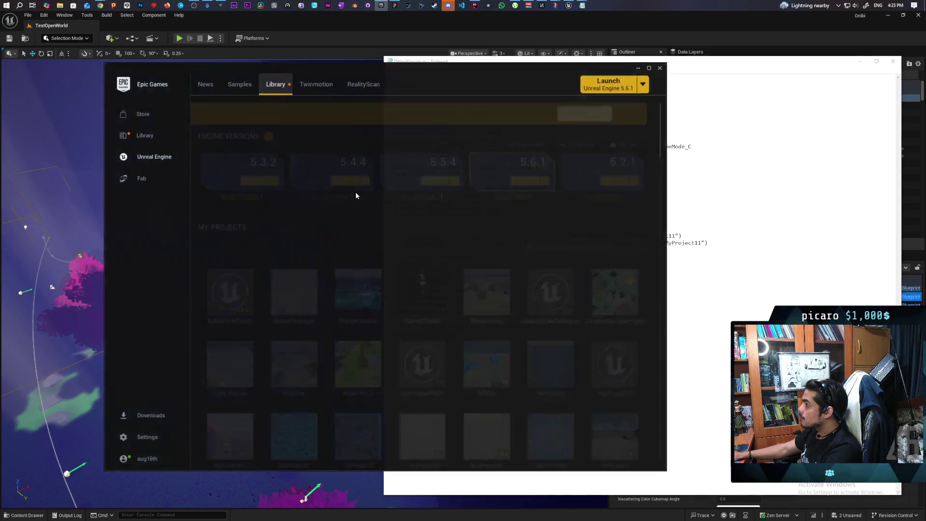
# - Launch MyProject11 from the Launcher library and open its TestMap level
pyautogui.scroll(-2, 234, 337)
pyautogui.doubleClick(234, 353)
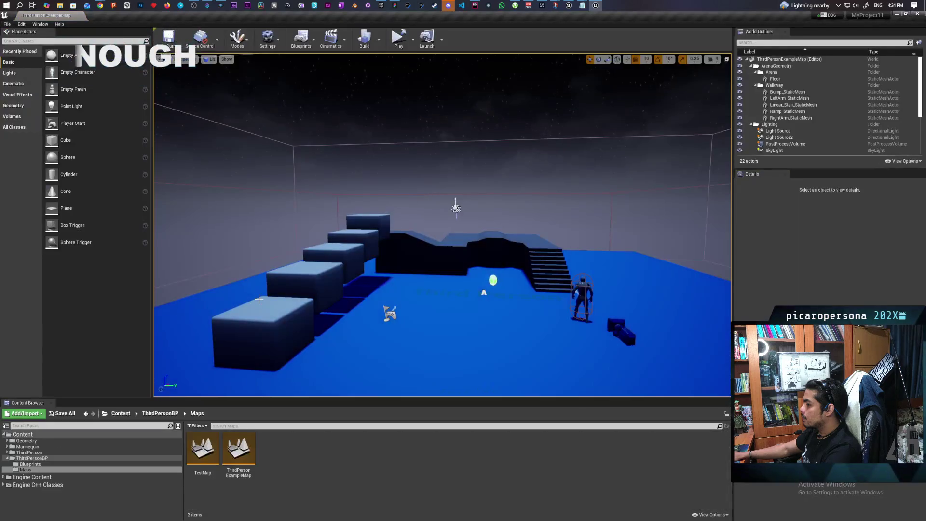
pyautogui.doubleClick(202, 448)
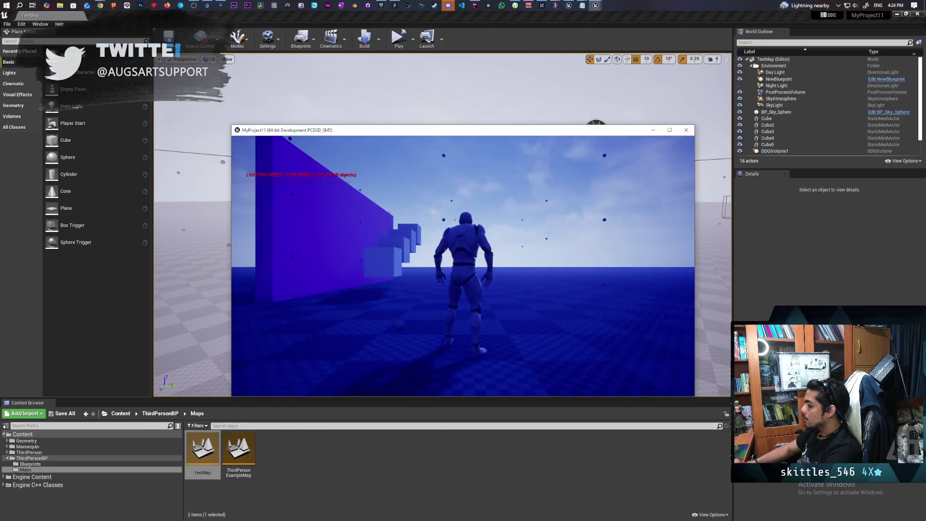
# - Show the frame-rate counter with stat fps and run the character up the cube steps
pyautogui.press('`')
pyautogui.write('stat fps')
pyautogui.press('Return')
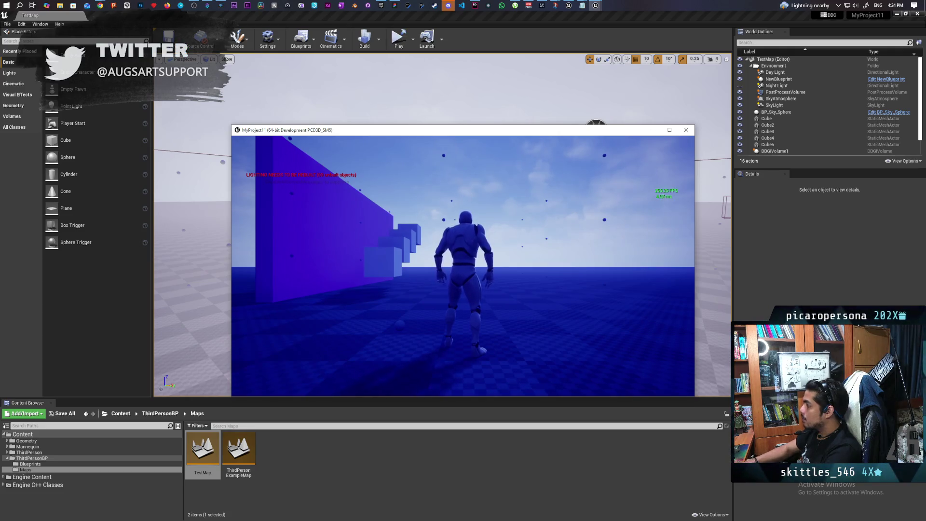
pyautogui.press('w')
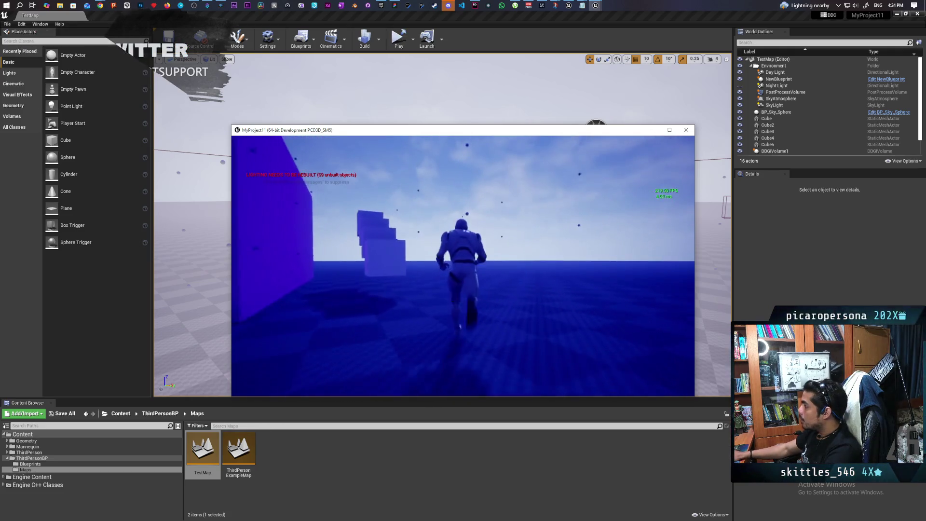
pyautogui.press('s')
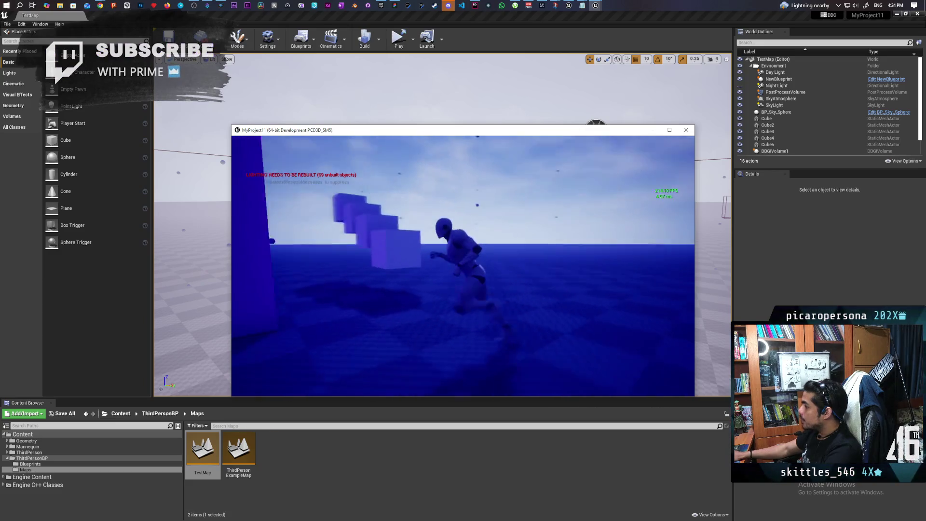
pyautogui.press('w')
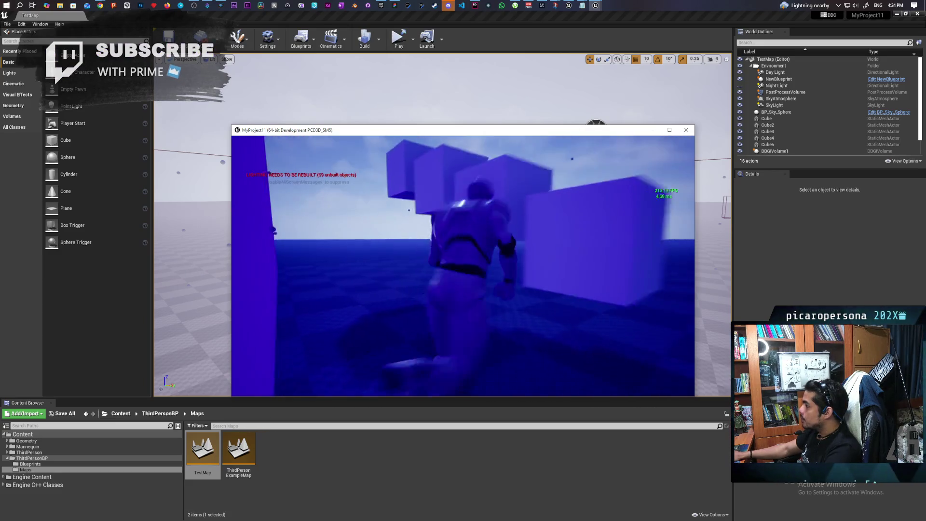
pyautogui.press('s')
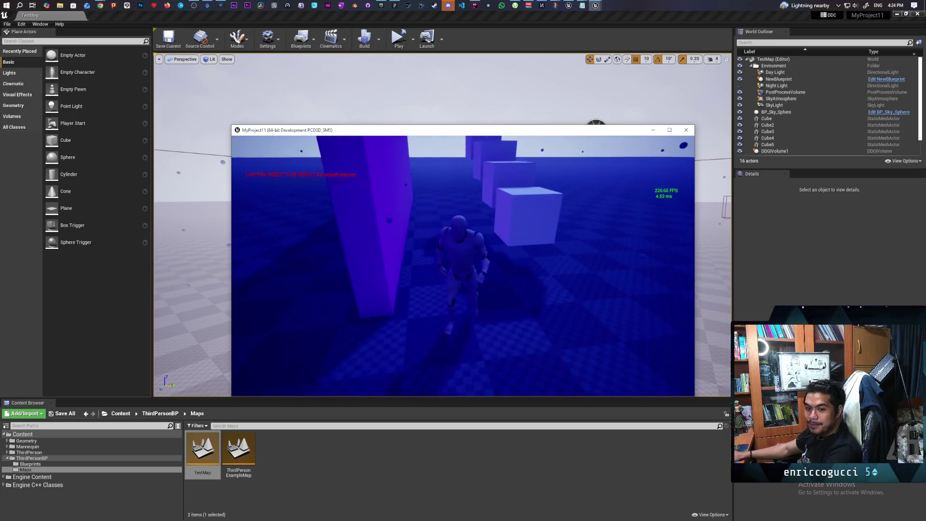
pyautogui.press('w')
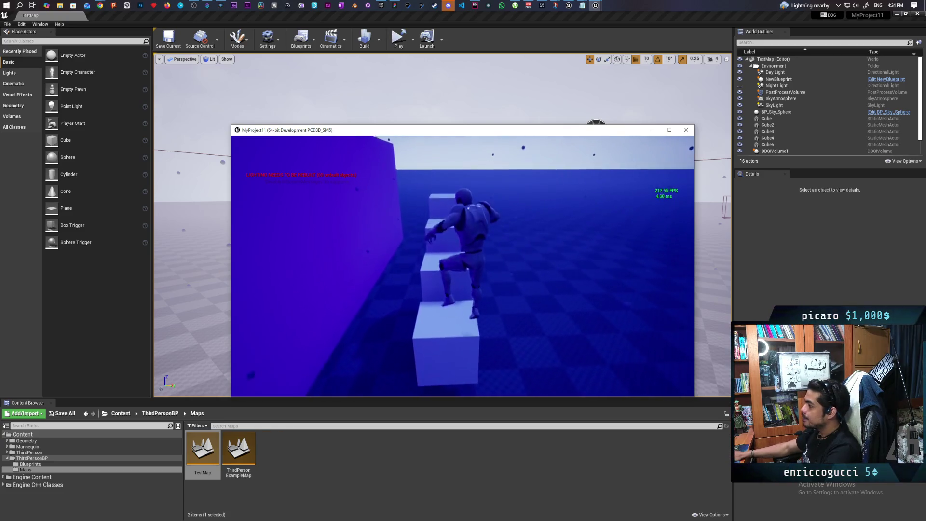
pyautogui.press('space')
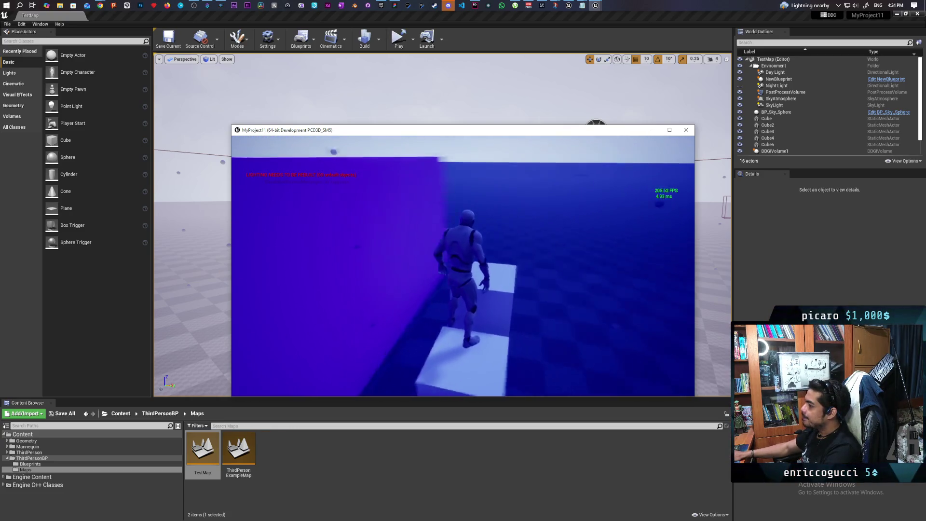
# - Jump across the cube steps, run past the white cubes, then exit the game with Esc
pyautogui.press('w')
pyautogui.press('space')
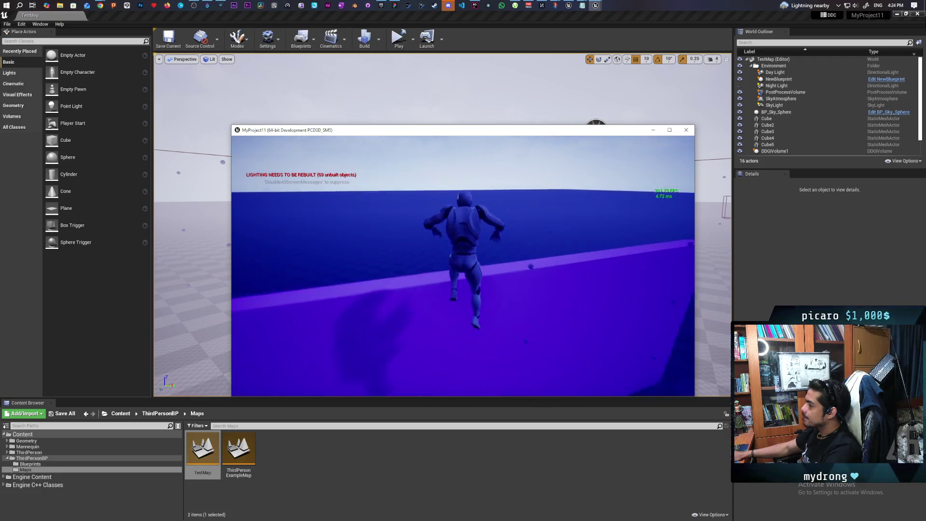
pyautogui.press('s')
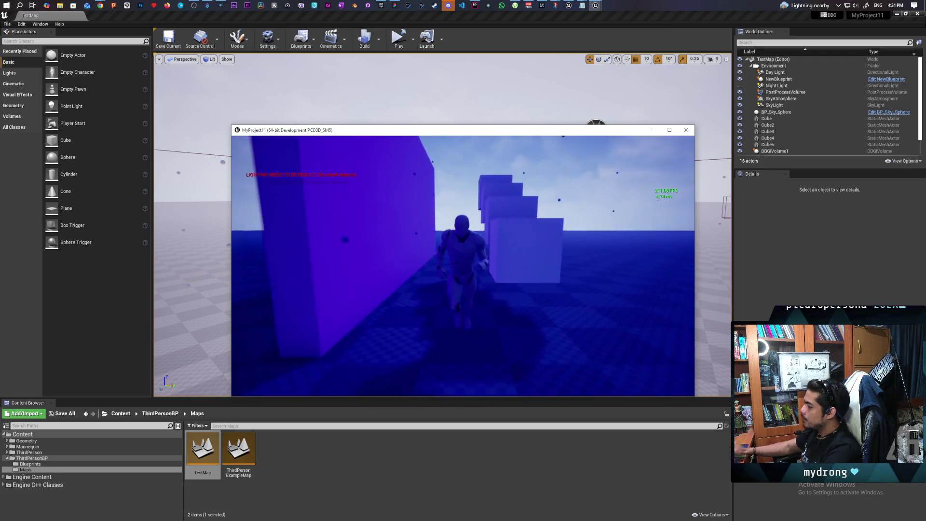
pyautogui.press('w')
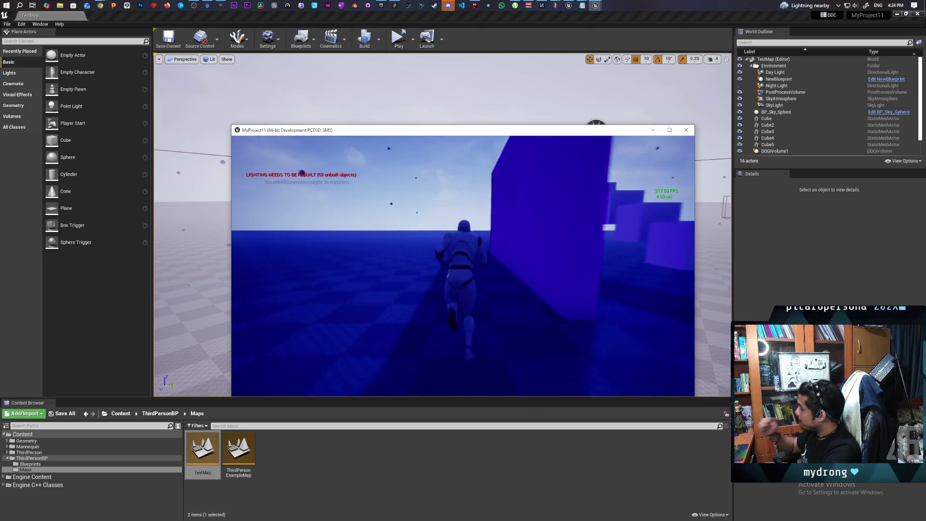
pyautogui.press('w')
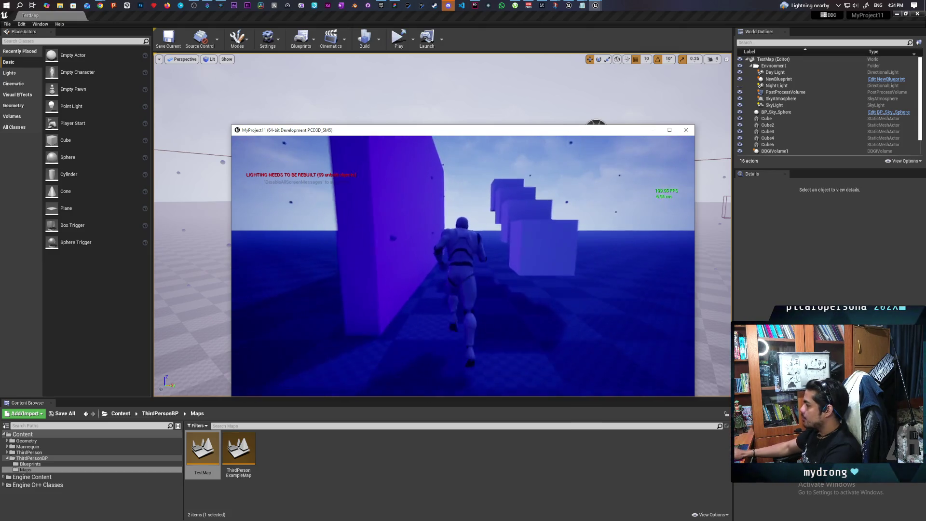
pyautogui.press('a')
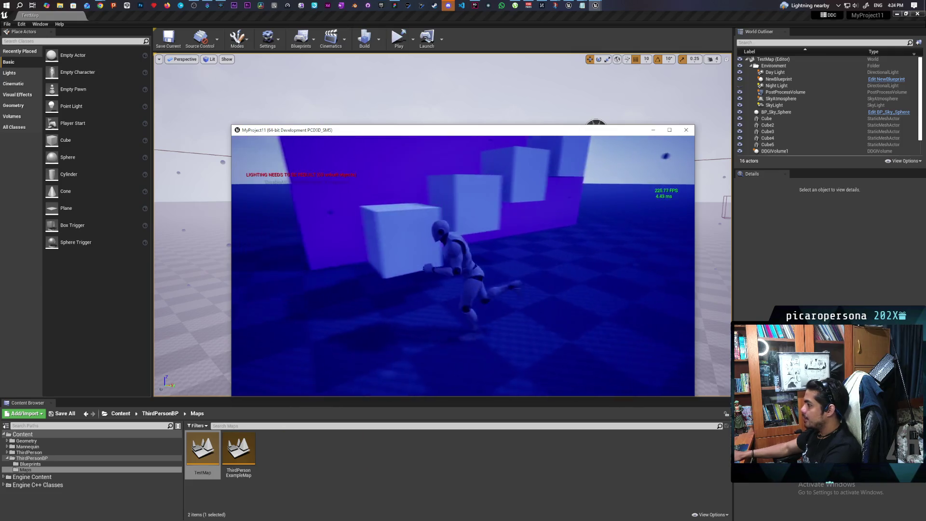
pyautogui.press('w')
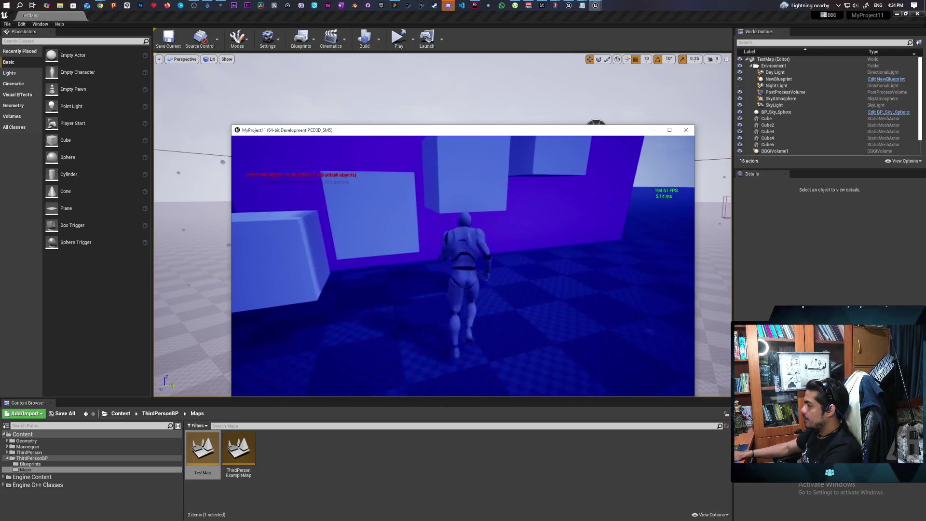
pyautogui.press('a')
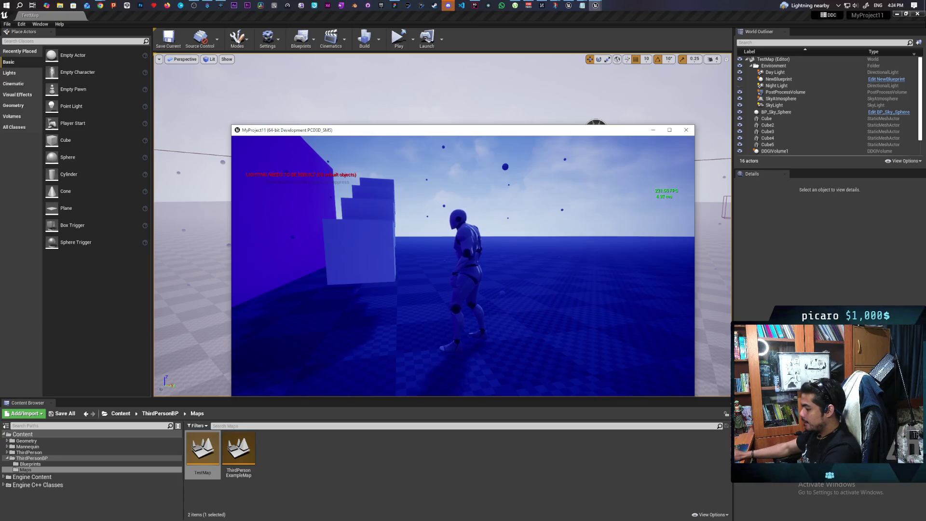
pyautogui.press('Escape')
pyautogui.moveTo(463, 217); pyautogui.dragTo(579, 170)
# - Untick Enable Volume on DDGIVolume1 and save TestMap as the play-test launches
pyautogui.click(578, 169)
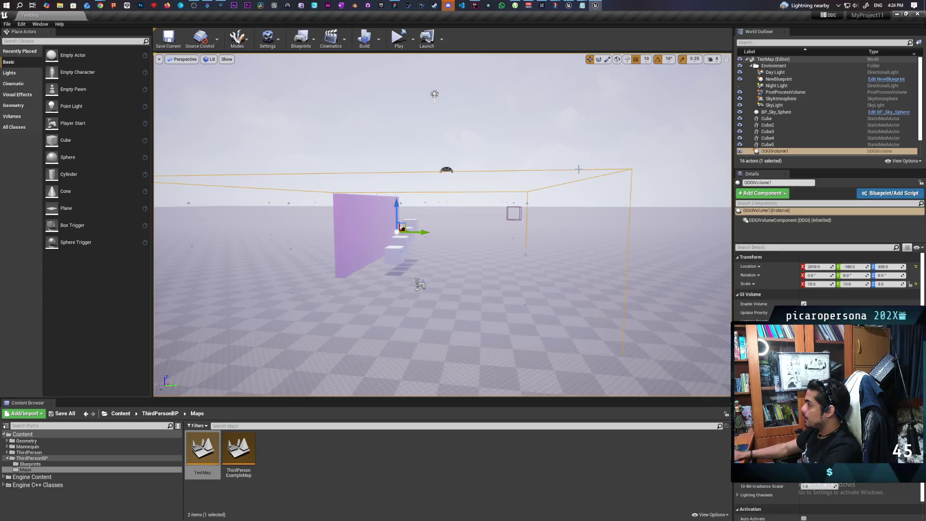
pyautogui.click(804, 304)
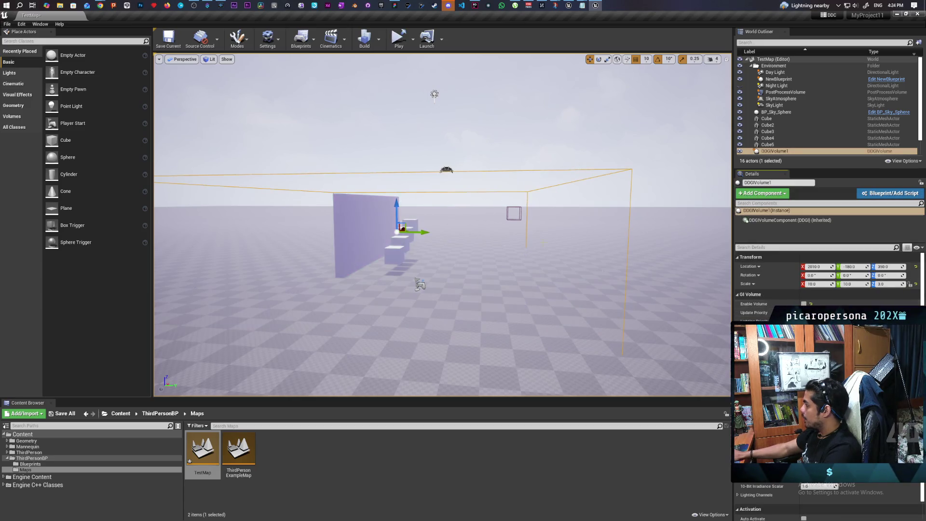
pyautogui.click(399, 38)
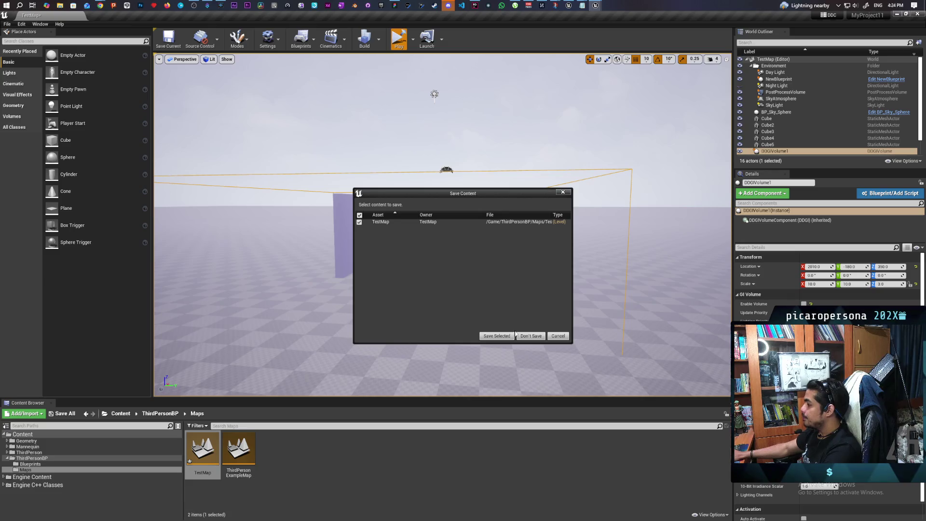
pyautogui.click(497, 335)
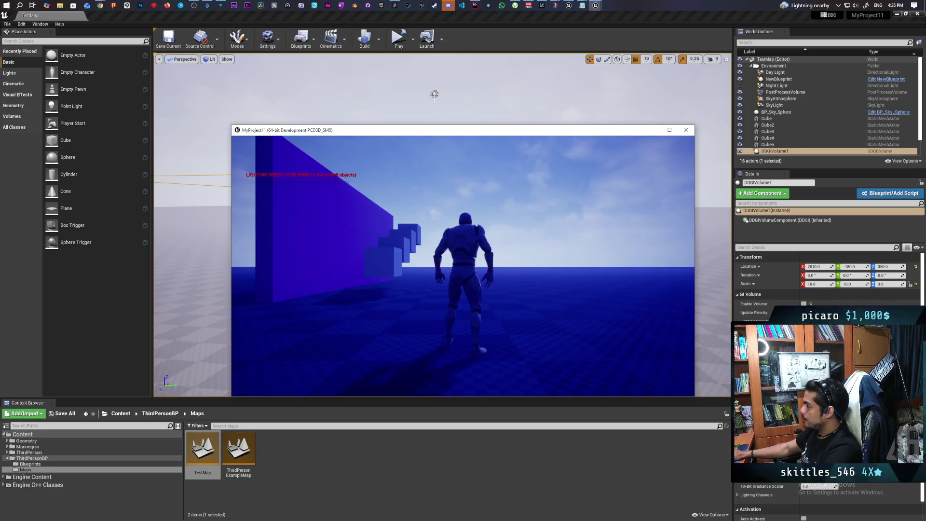
# - Play-test with stat fps showing, running and jumping around the blocks, then exit with Esc
pyautogui.press('w')
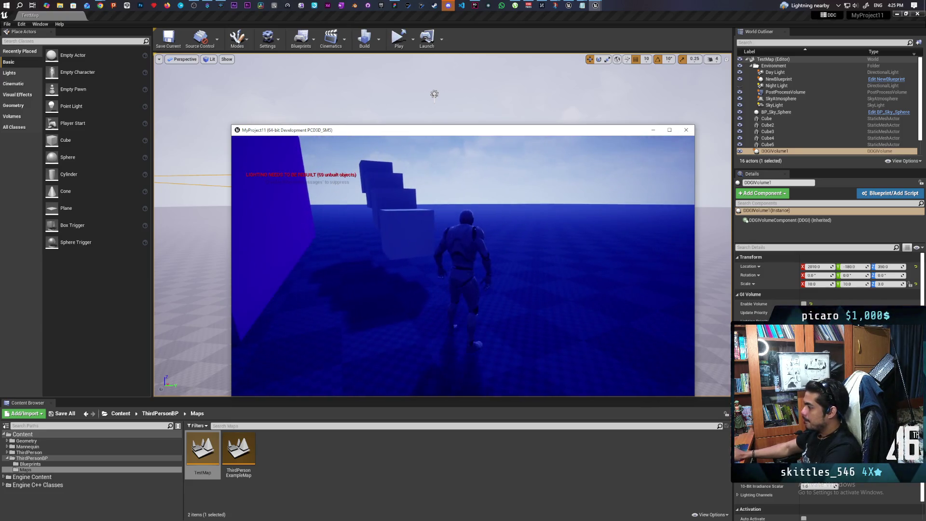
pyautogui.press('`')
pyautogui.press('Up')
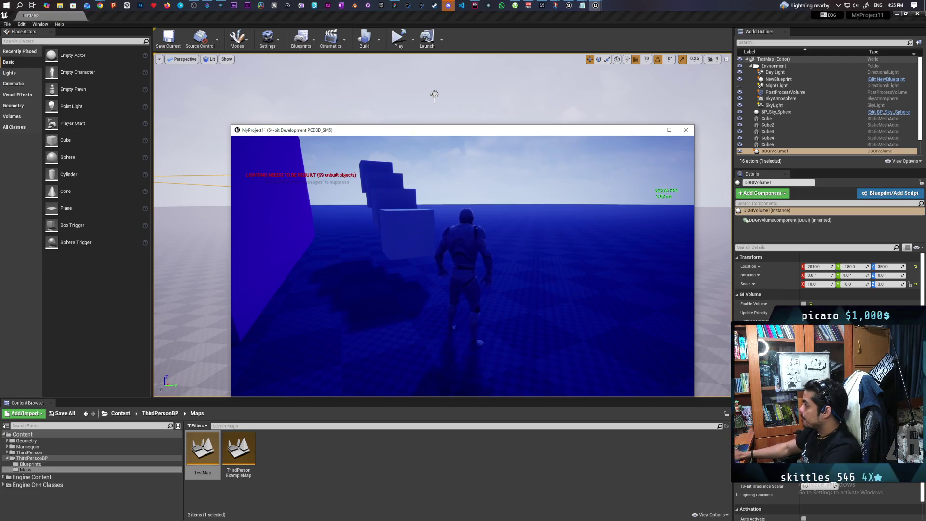
pyautogui.press('w')
pyautogui.press('space')
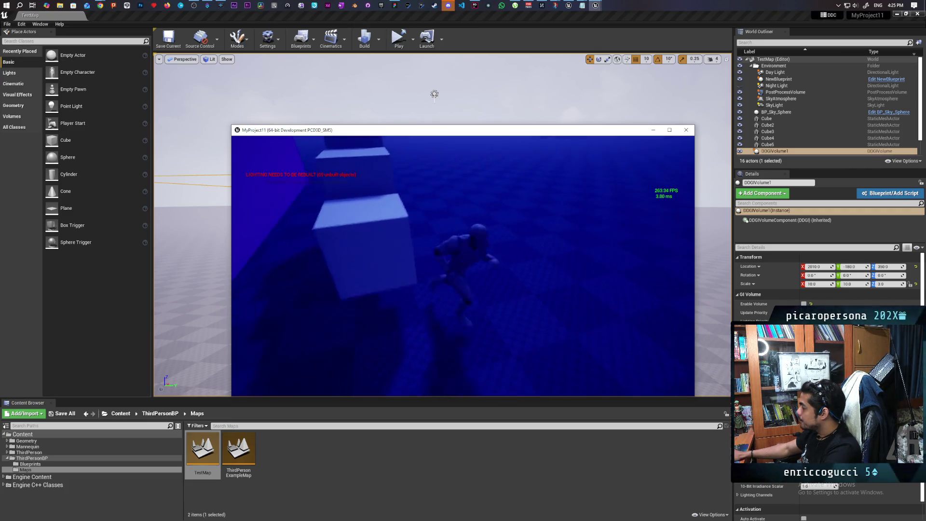
pyautogui.press('d')
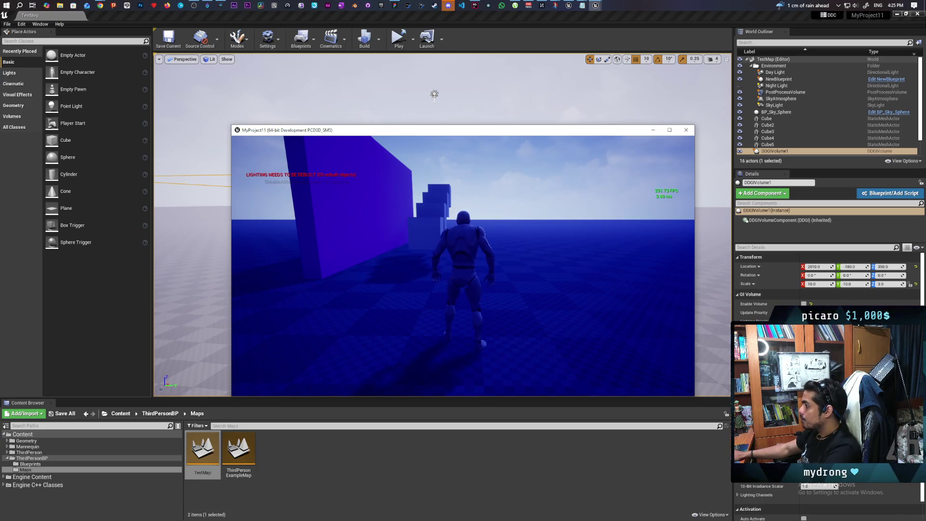
pyautogui.press('a')
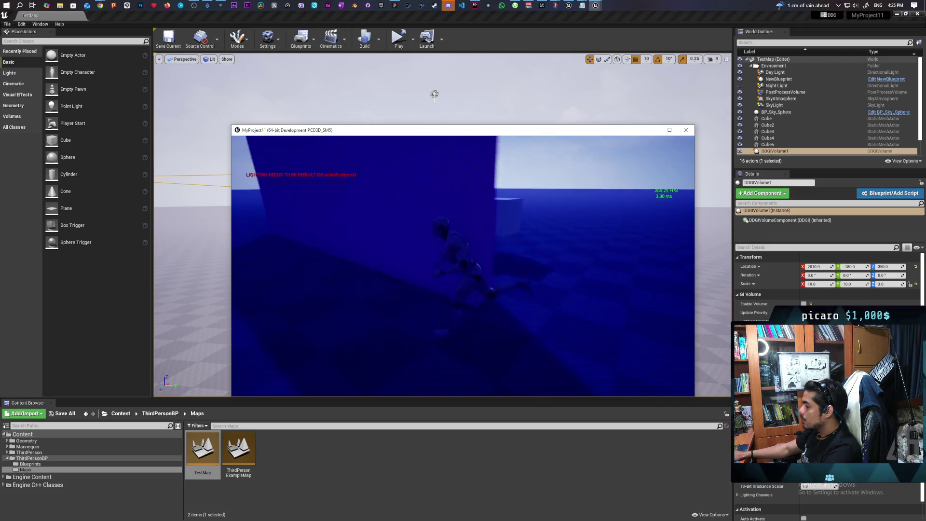
pyautogui.press('d')
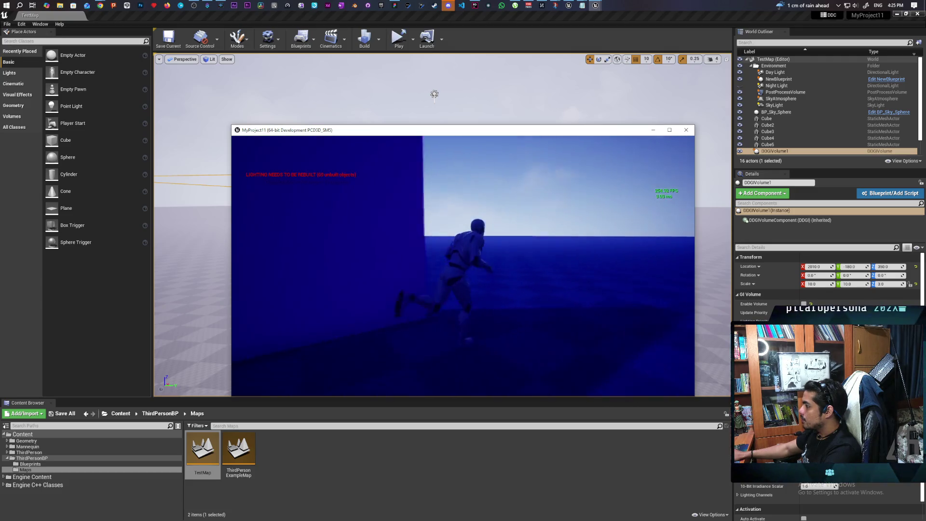
pyautogui.press('s')
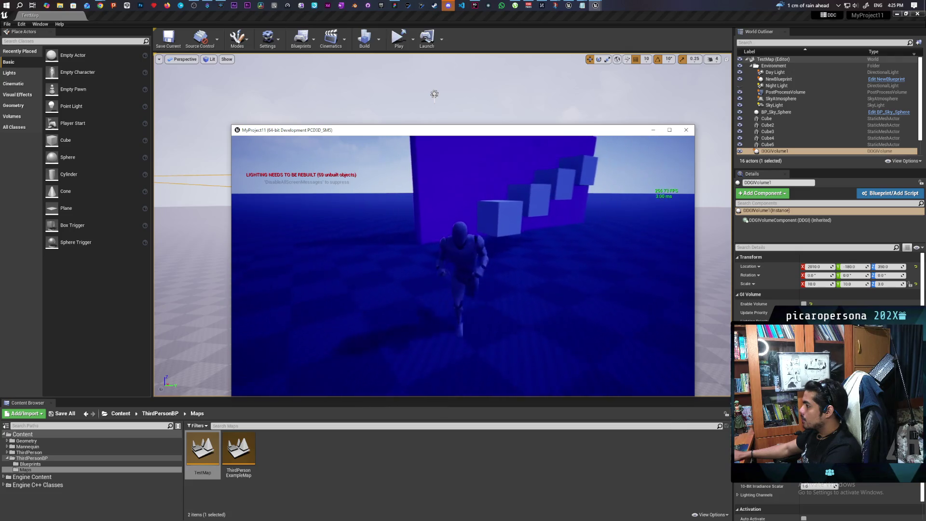
pyautogui.press('w')
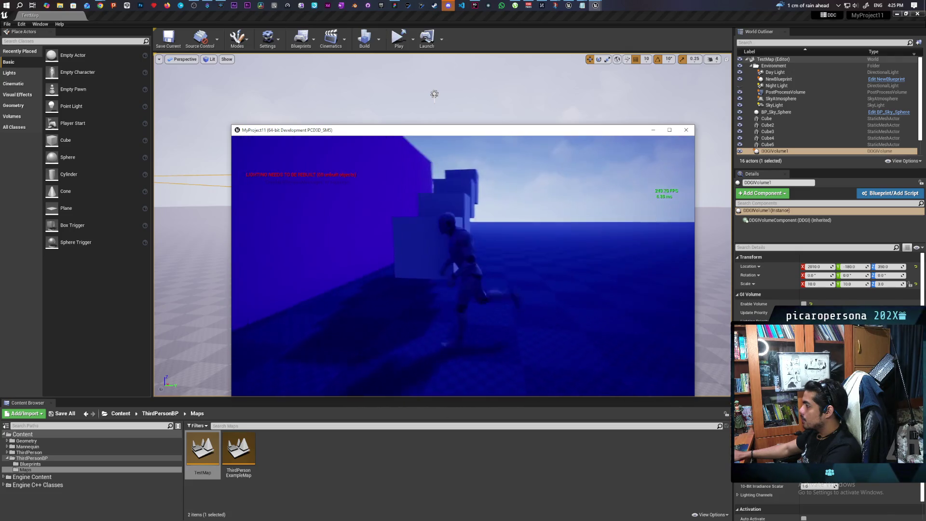
pyautogui.press('w')
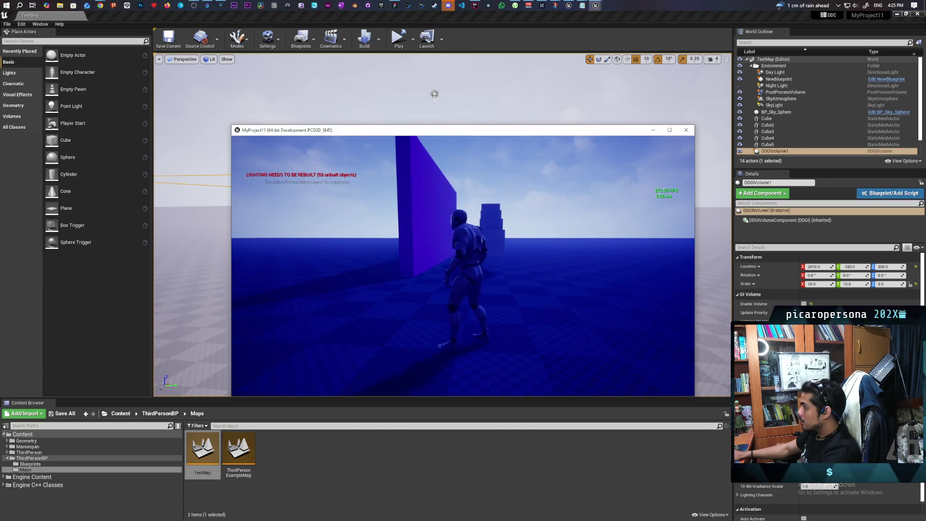
pyautogui.press('Escape')
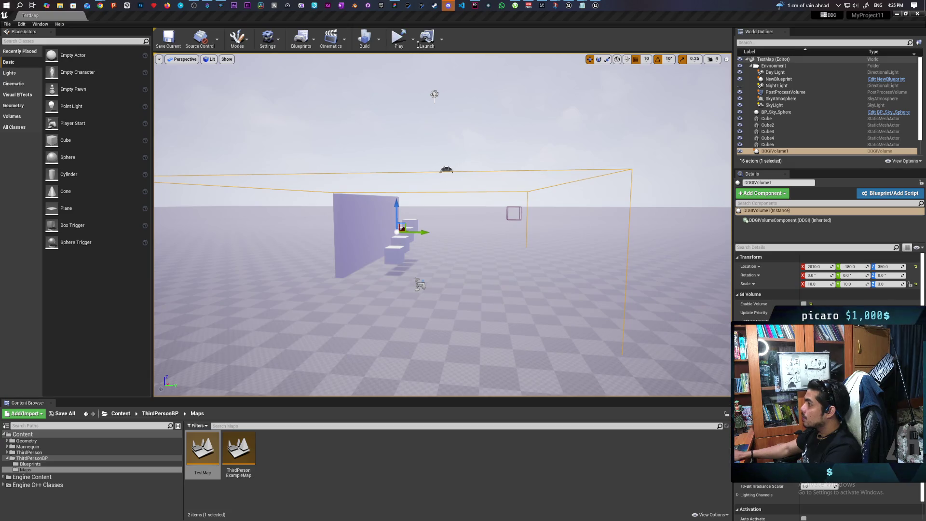
pyautogui.click(413, 39)
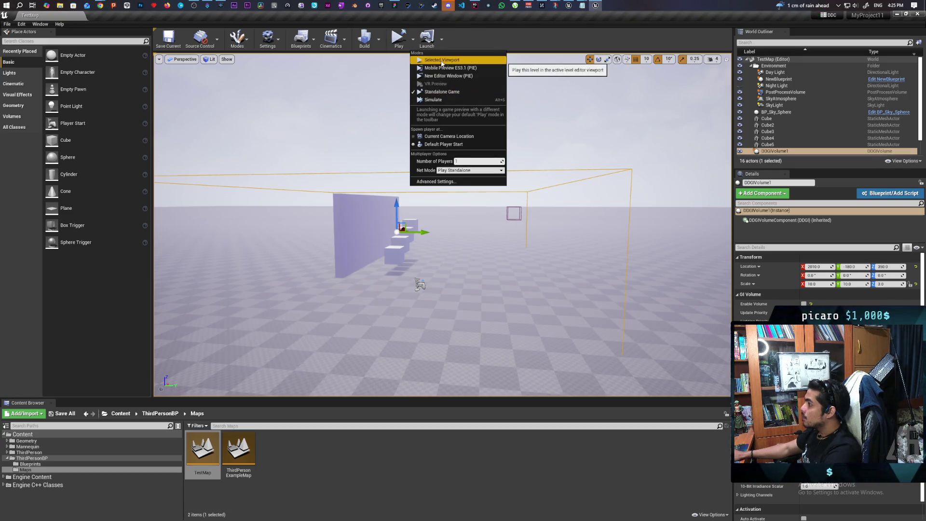
# - Run a quick in-editor play session of TestMap and stop it
pyautogui.click(437, 62)
pyautogui.click(406, 135)
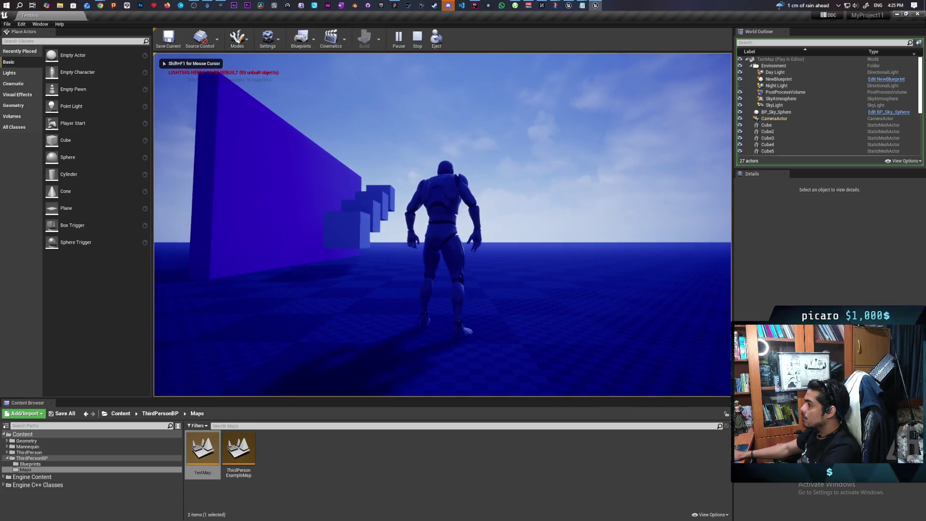
pyautogui.press('Escape')
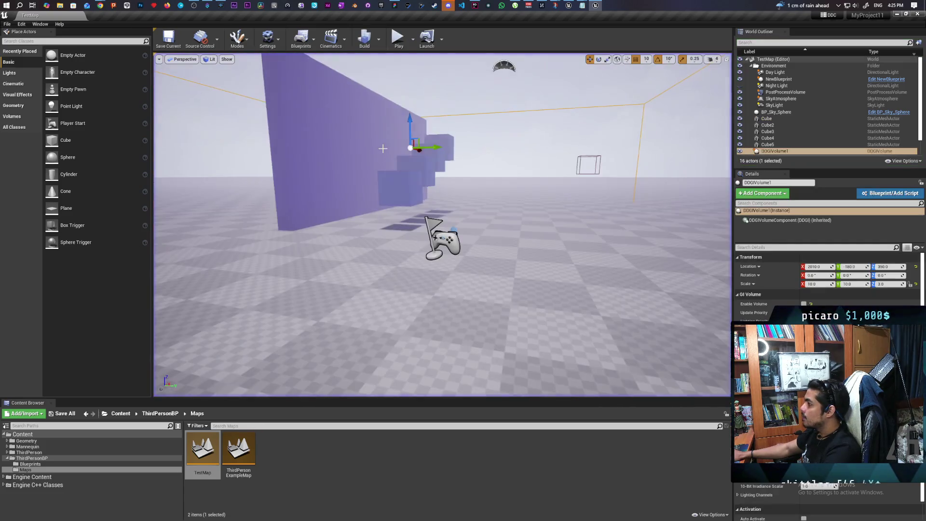
# - Filter the Day Light's Details by 'visi', then clear the filter to show all settings
pyautogui.click(780, 74)
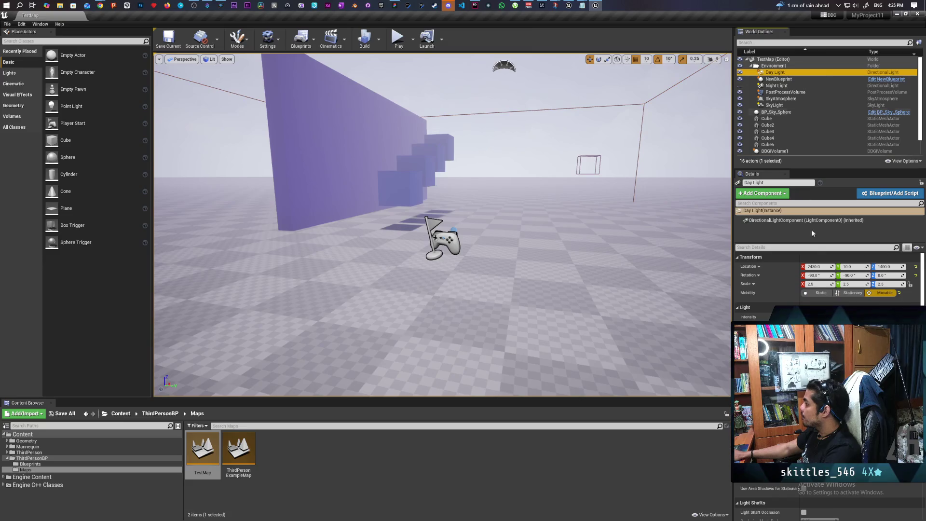
pyautogui.click(797, 248)
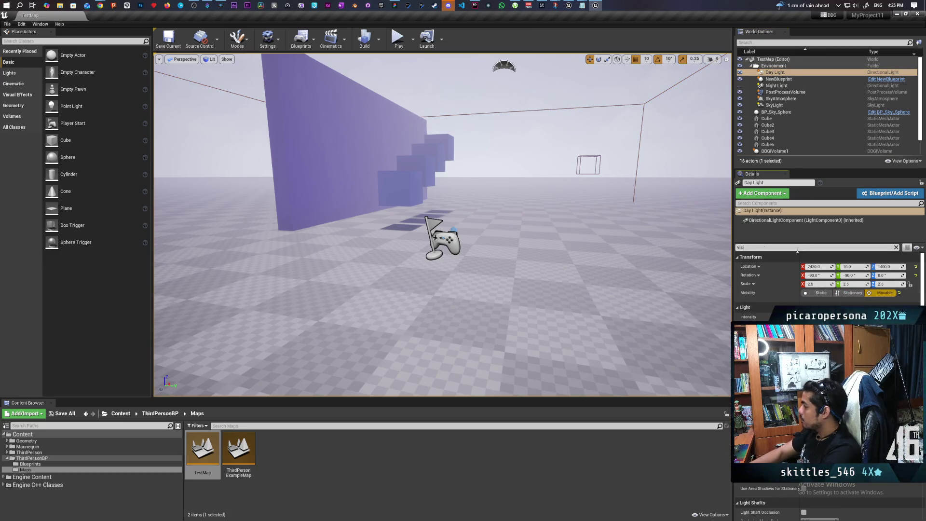
pyautogui.write('visi')
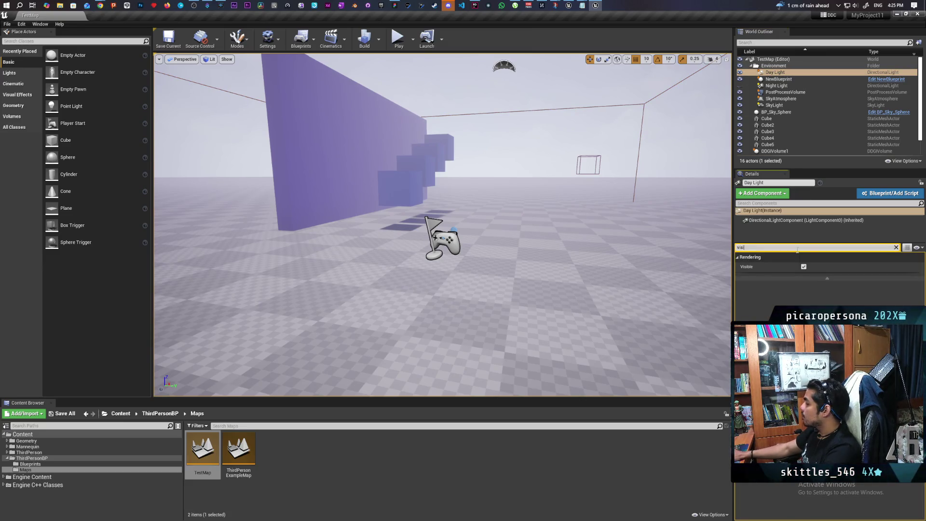
pyautogui.click(775, 86)
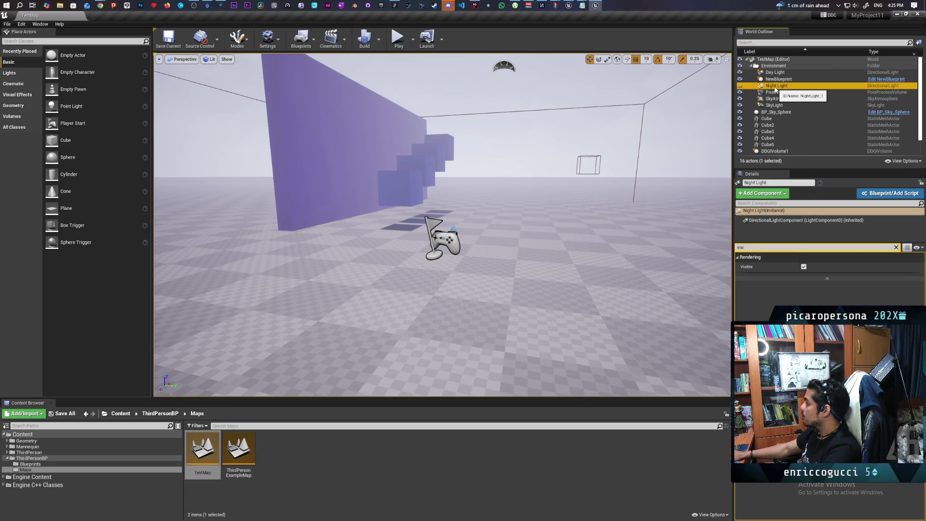
pyautogui.click(775, 73)
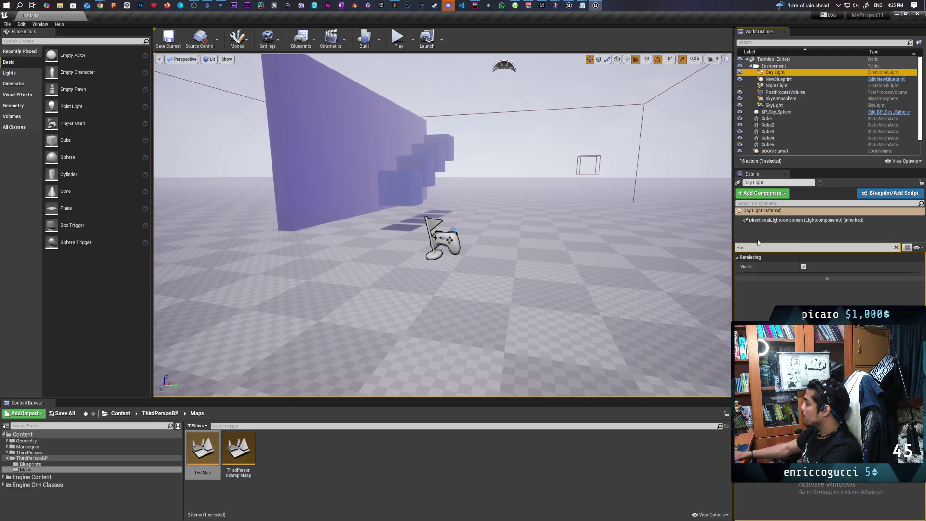
pyautogui.click(896, 248)
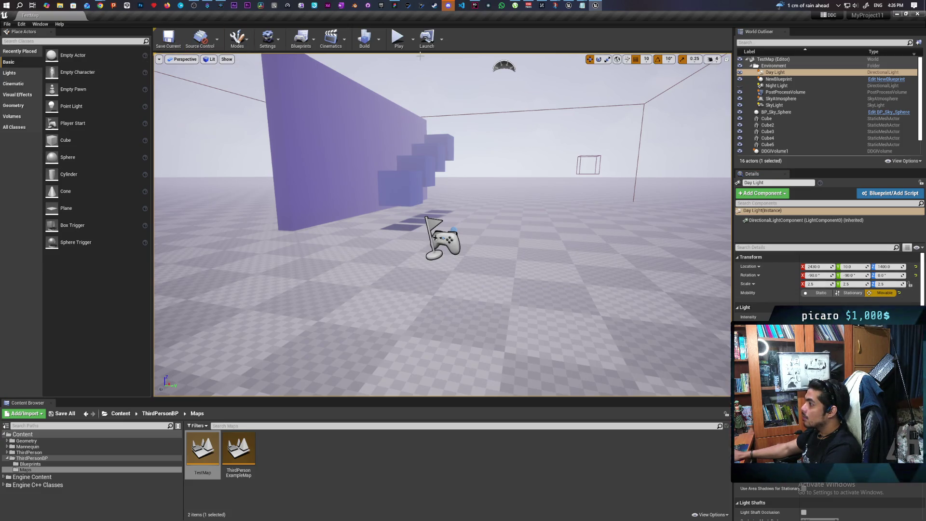
pyautogui.click(404, 45)
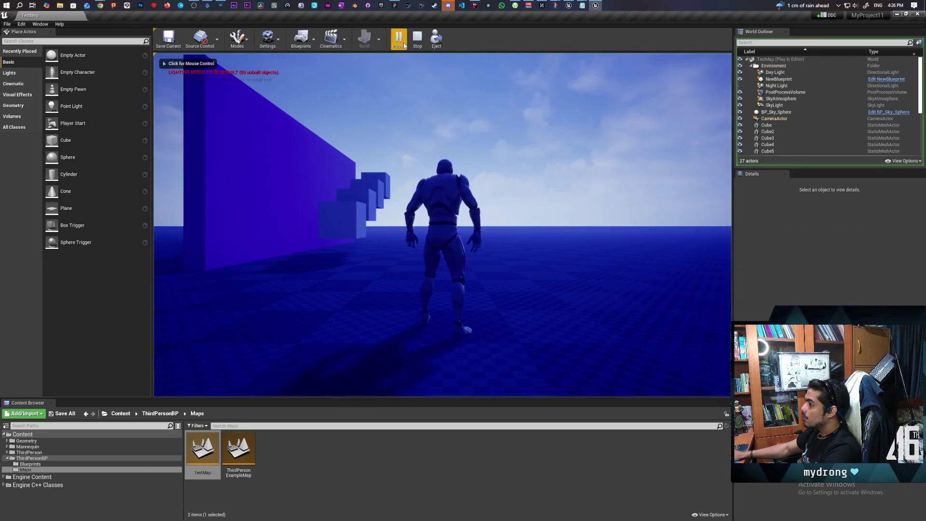
# - Hide the Night Light by unchecking Visible under a 'visi' filter, and save TestMap
pyautogui.click(287, 108)
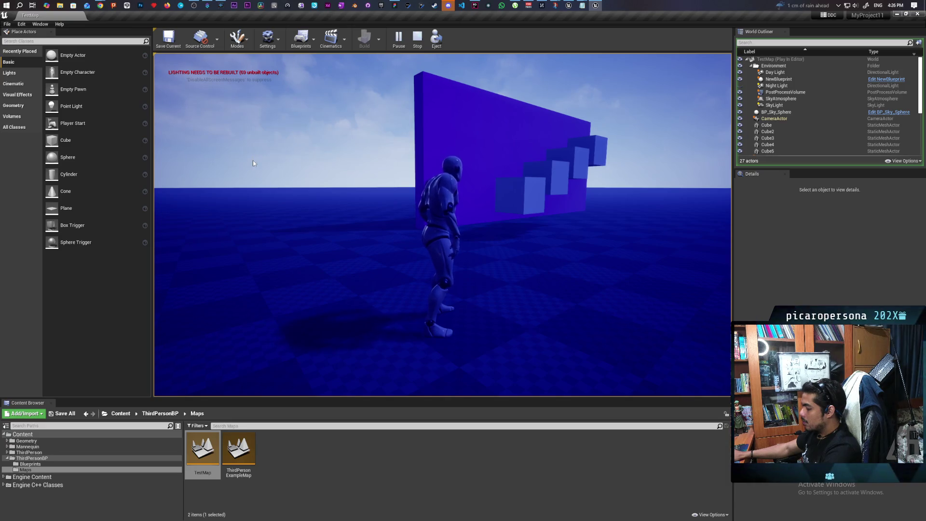
pyautogui.press('Escape')
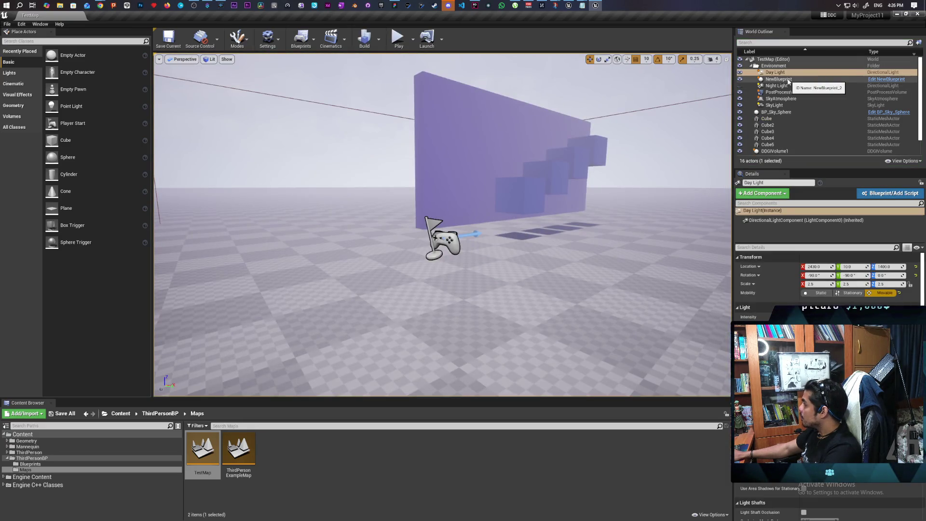
pyautogui.click(777, 85)
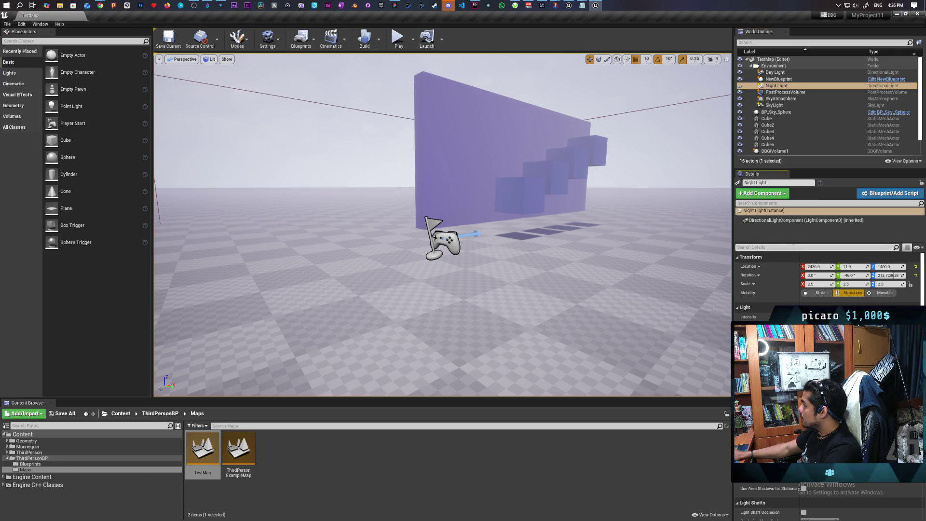
pyautogui.click(791, 247)
pyautogui.write('visi')
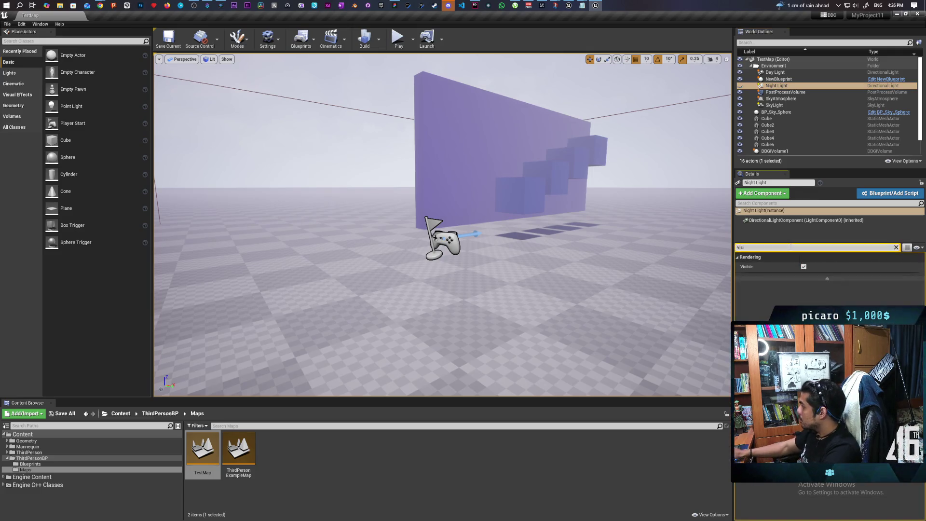
pyautogui.click(803, 266)
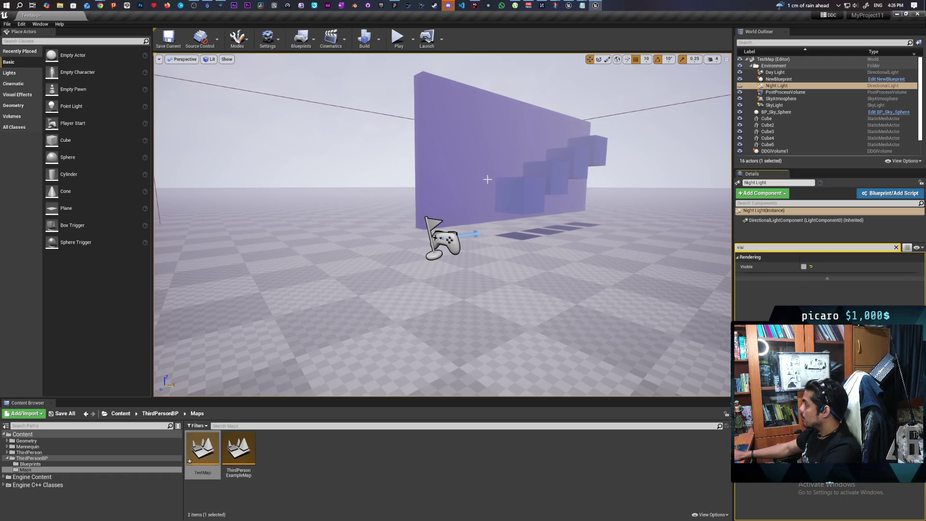
pyautogui.click(168, 38)
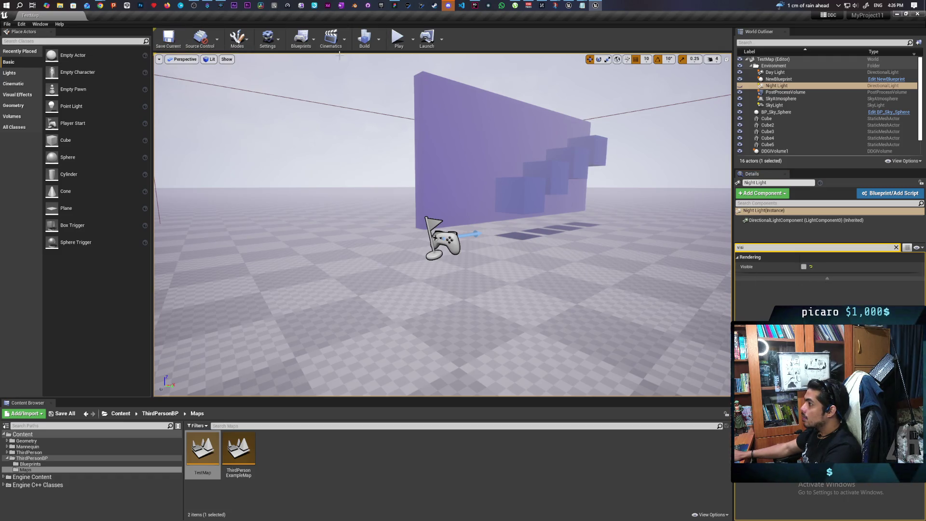
# - Play-test the level twice more, saving the current level in between
pyautogui.click(396, 43)
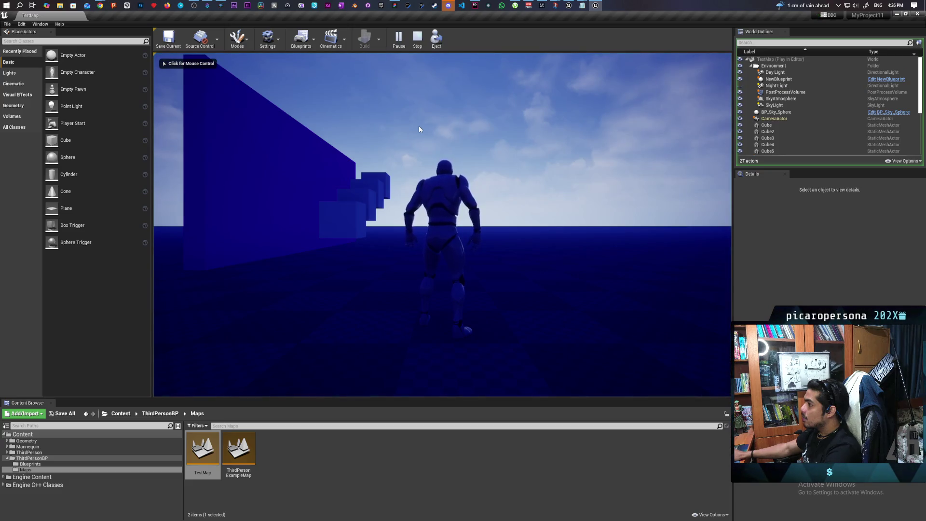
pyautogui.click(290, 117)
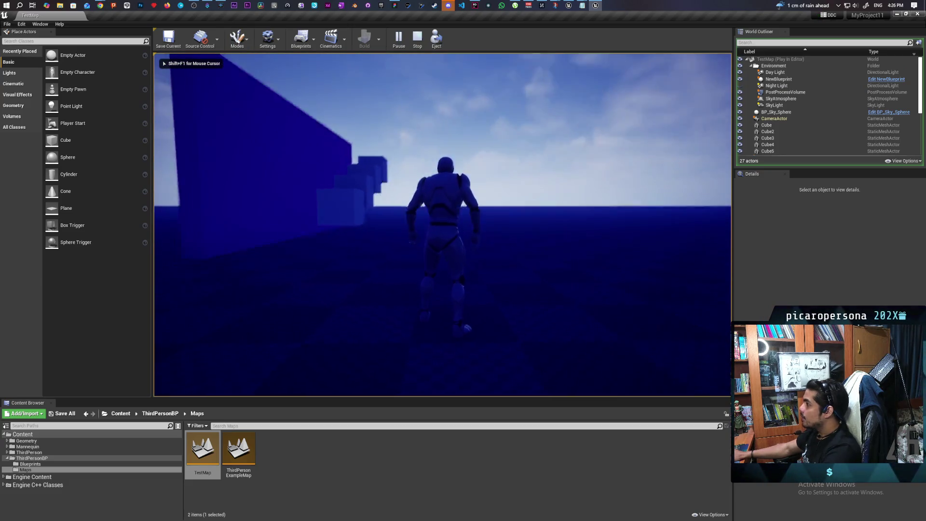
pyautogui.press('Escape')
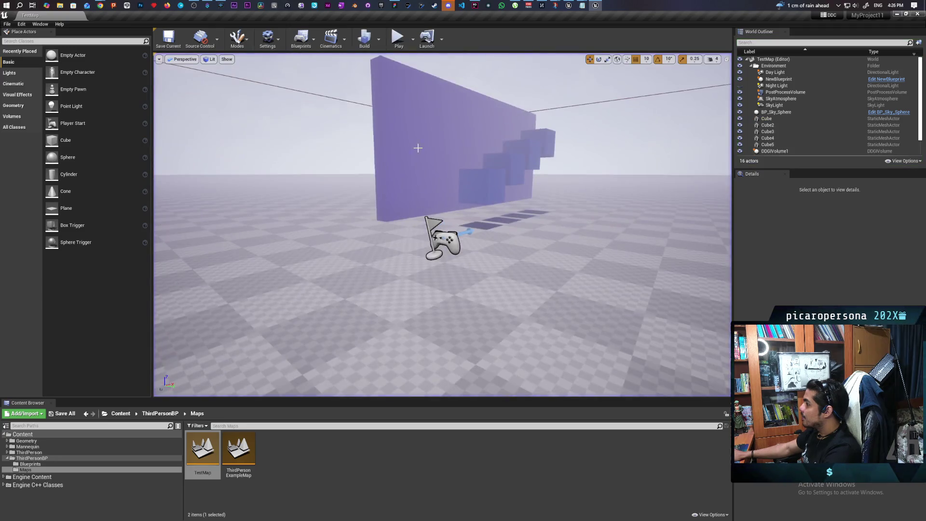
pyautogui.click(788, 85)
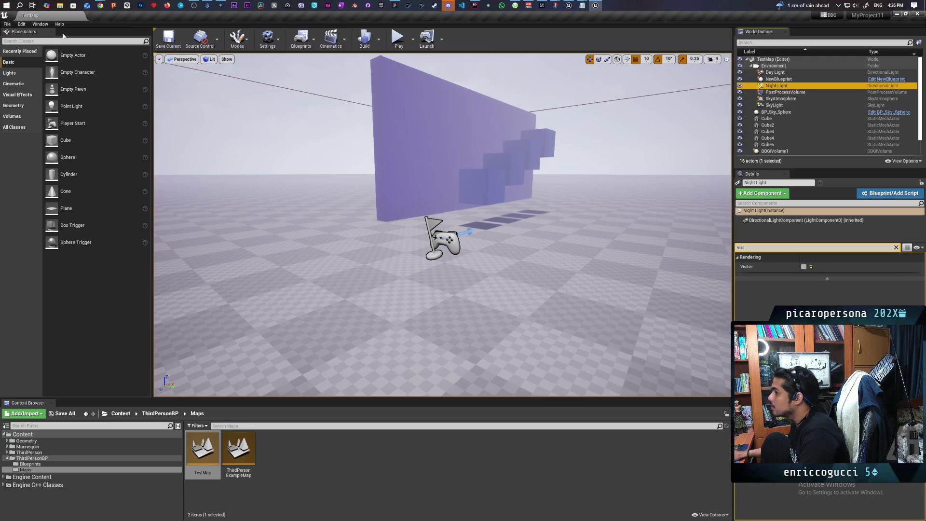
pyautogui.click(178, 46)
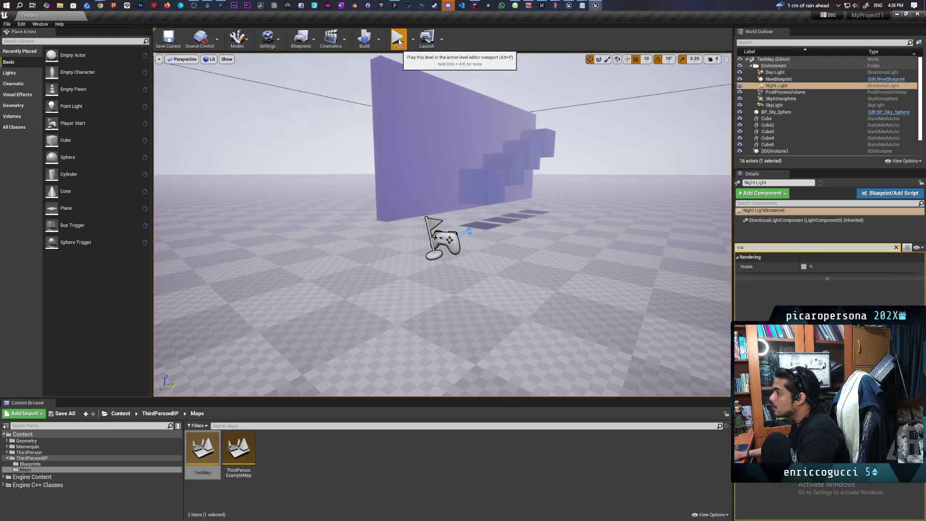
pyautogui.click(398, 39)
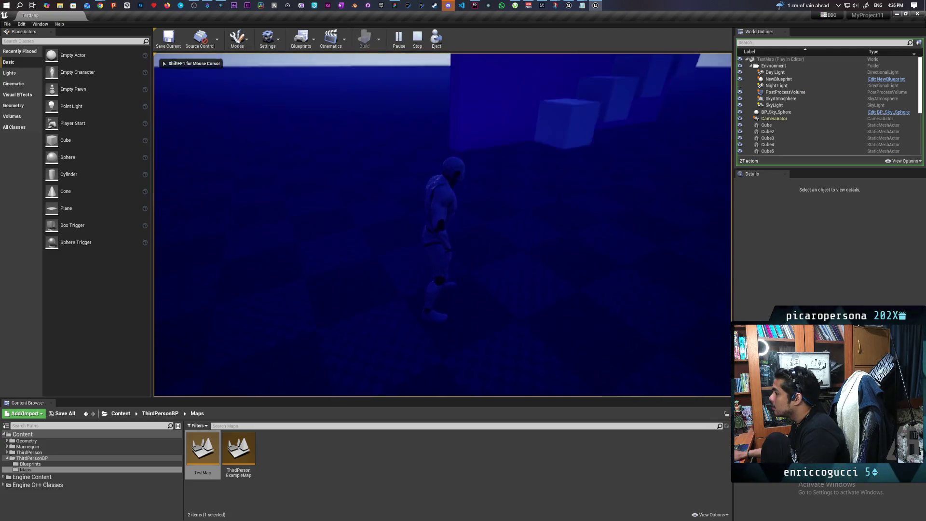
pyautogui.press('w')
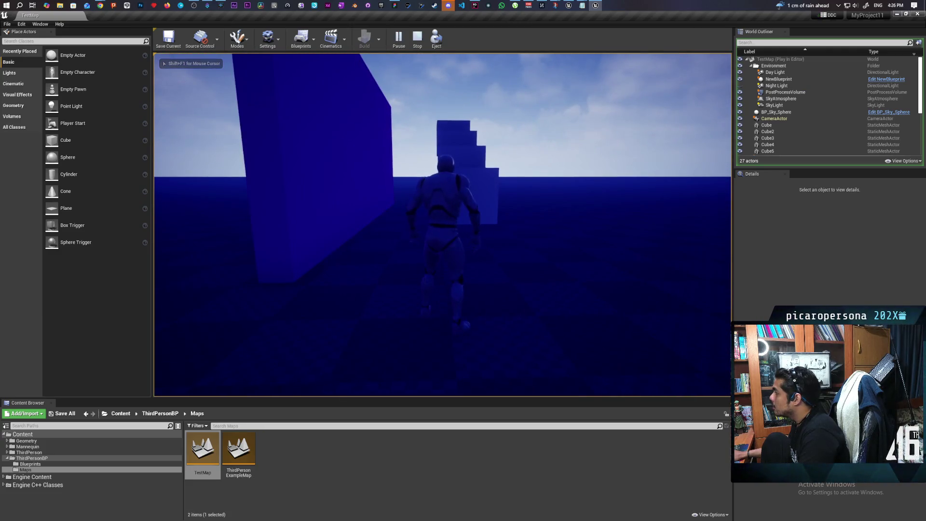
pyautogui.press('Escape')
pyautogui.click(777, 72)
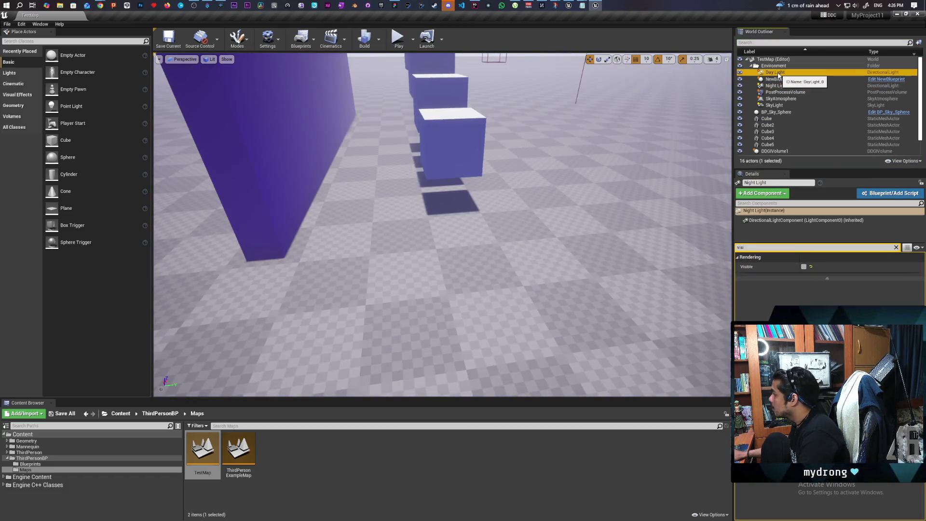
# - Make sure the Night Light stays hidden, then show all of the Day Light's properties
pyautogui.click(777, 85)
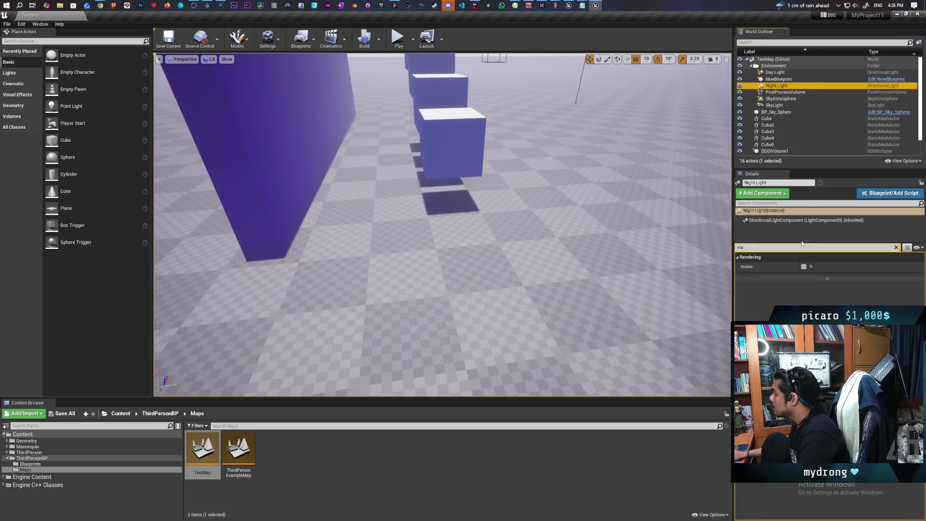
pyautogui.click(803, 267)
pyautogui.click(804, 267)
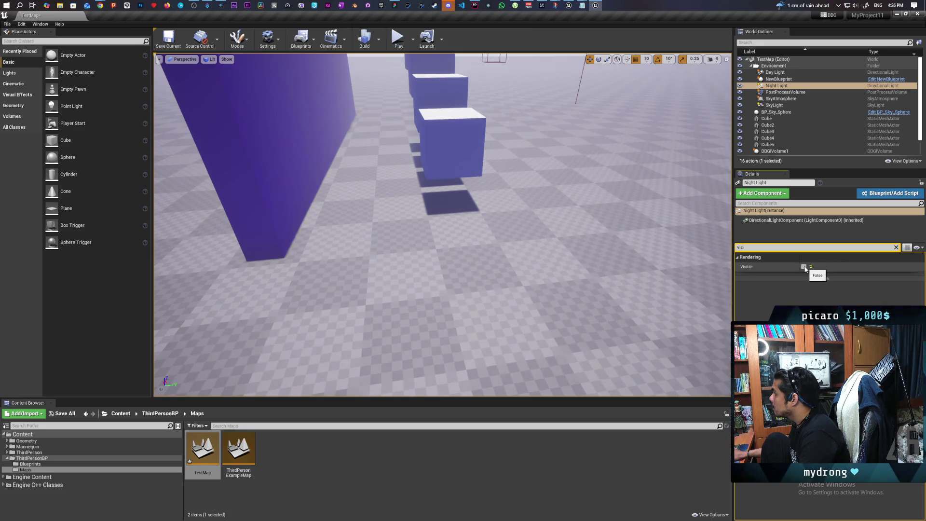
pyautogui.click(775, 72)
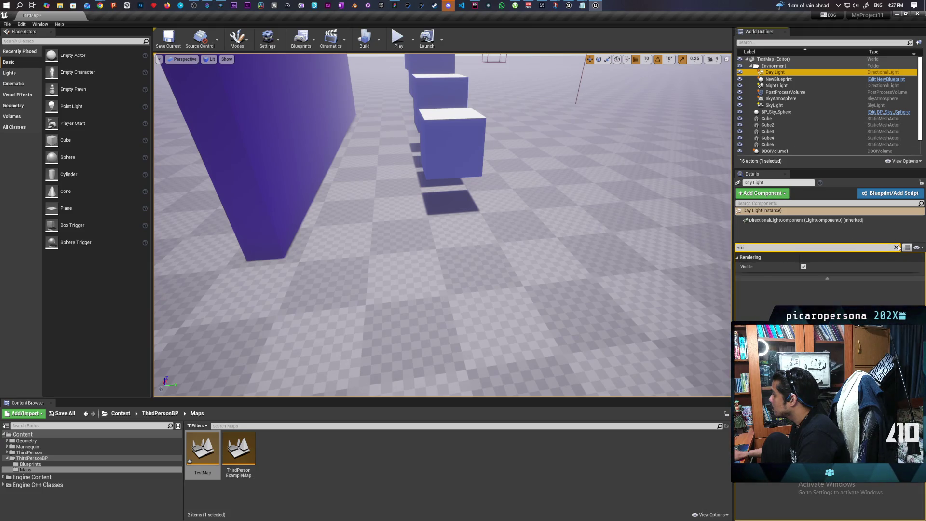
pyautogui.click(896, 247)
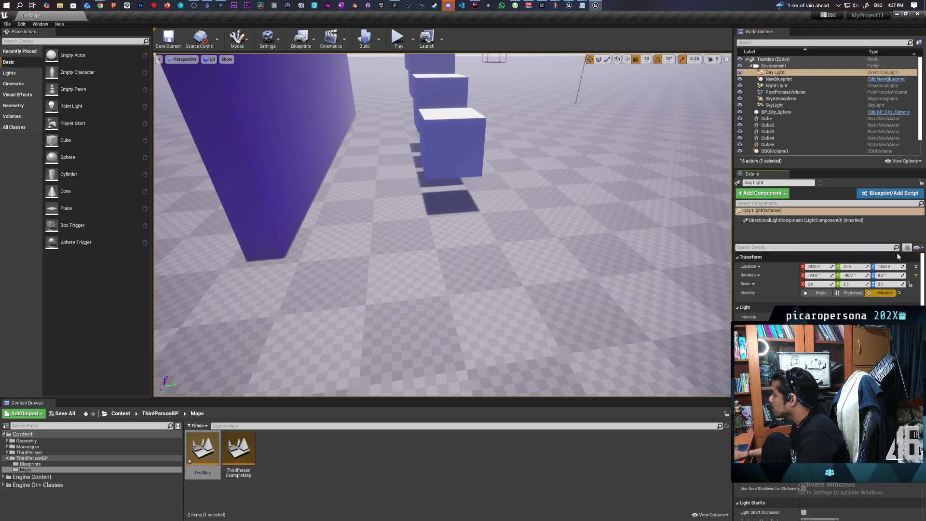
pyautogui.moveTo(707, 268)
pyautogui.mouseDown()
pyautogui.moveTo(707, 227)
pyautogui.moveTo(694, 222)
pyautogui.moveTo(704, 224)
pyautogui.mouseUp()
# - Set the Day Light's Y rotation to 0, sweep it to preview, restore -90°, and save
pyautogui.click(851, 275)
pyautogui.write('0')
pyautogui.press('Return')
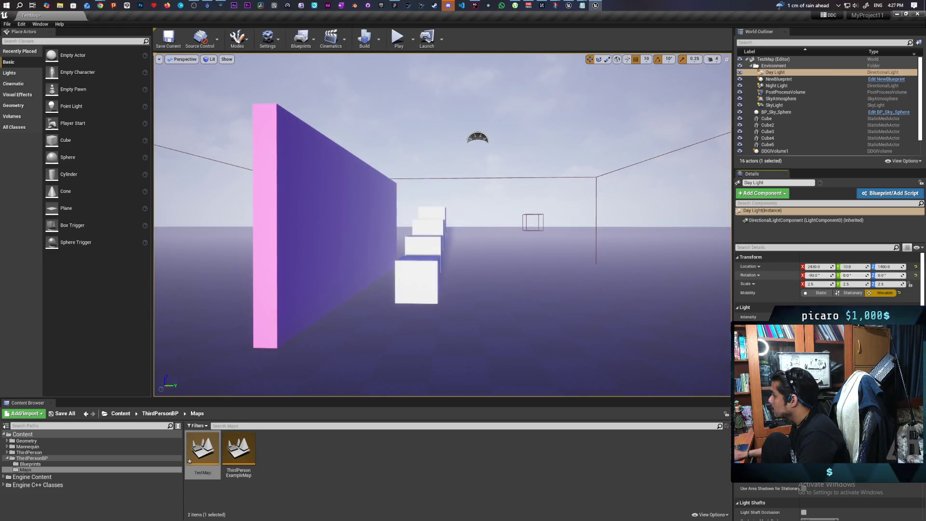
pyautogui.moveTo(851, 276)
pyautogui.mouseDown()
pyautogui.moveTo(863, 275)
pyautogui.moveTo(844, 275)
pyautogui.moveTo(858, 275)
pyautogui.mouseUp()
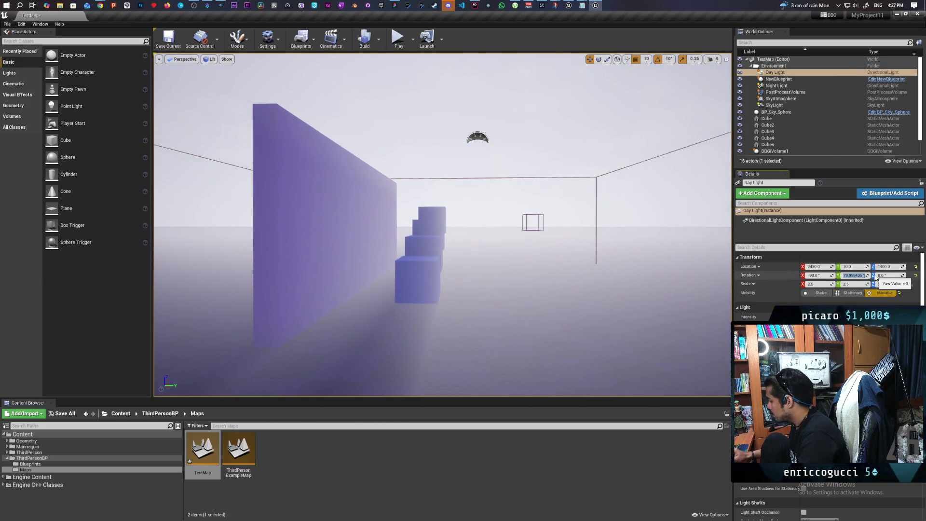
pyautogui.write('0')
pyautogui.press('Return')
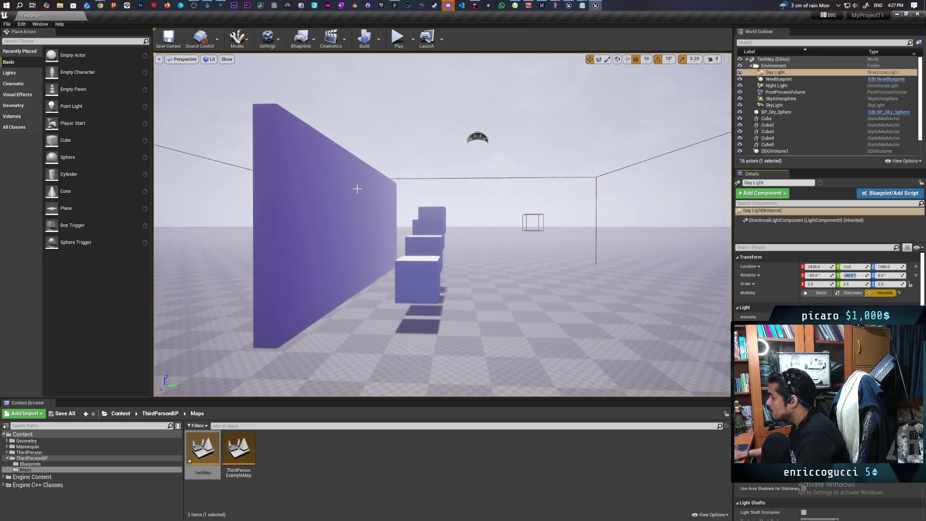
pyautogui.hotkey('ctrl', 's')
pyautogui.click(398, 37)
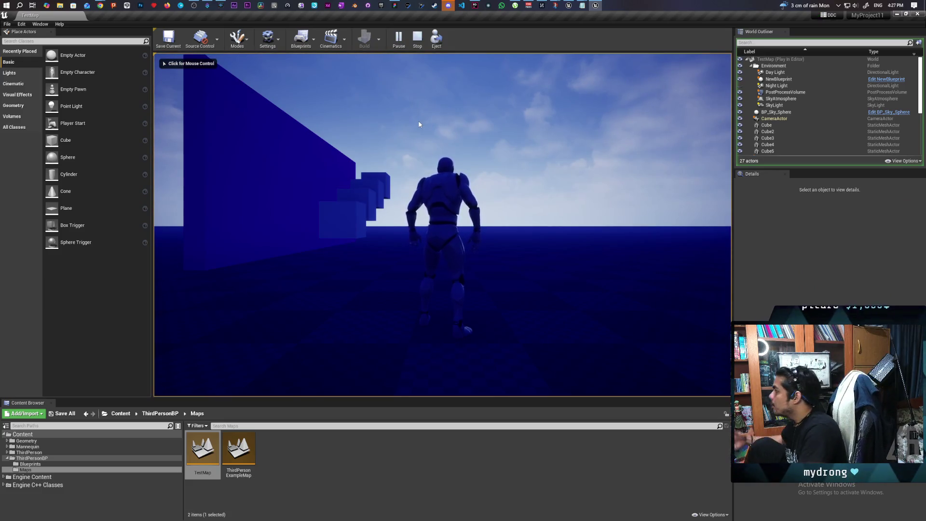
# - Eject from the character mid-play to inspect the Day Light and Night Light, then stop
pyautogui.click(436, 38)
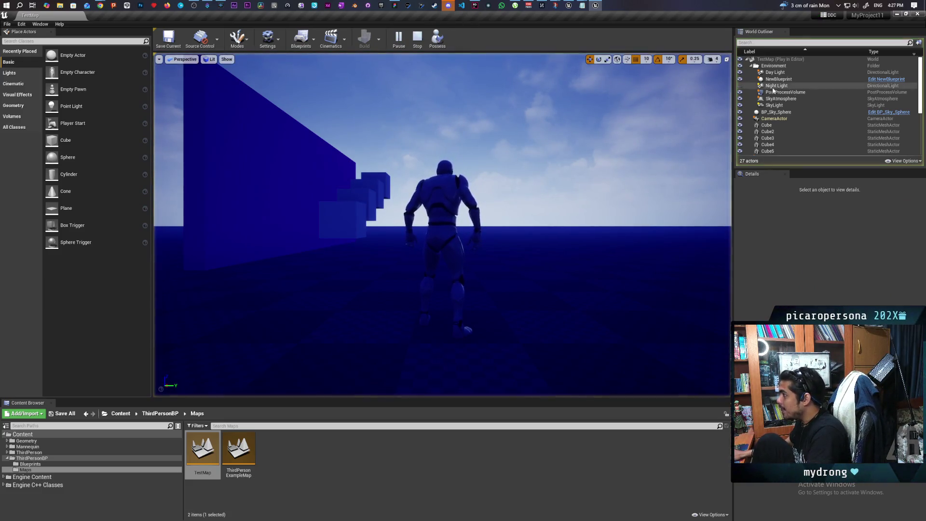
pyautogui.click(796, 74)
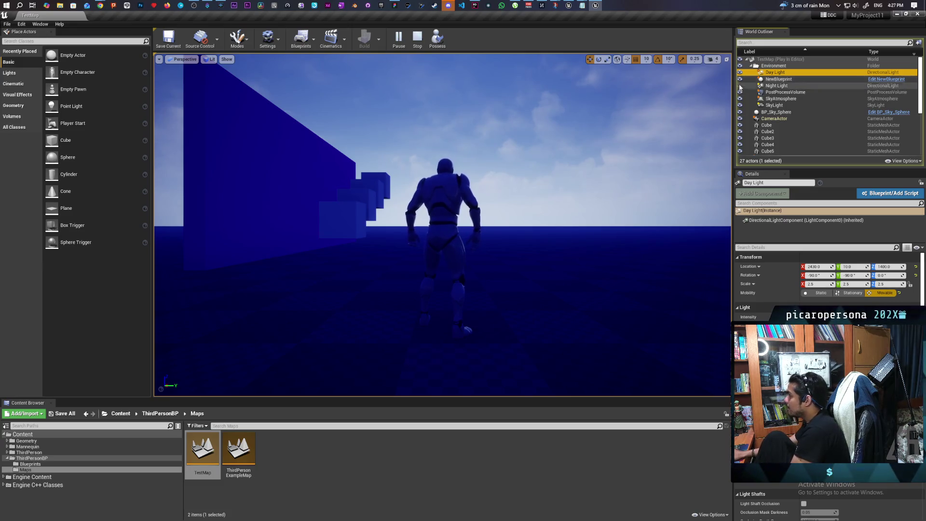
pyautogui.click(769, 87)
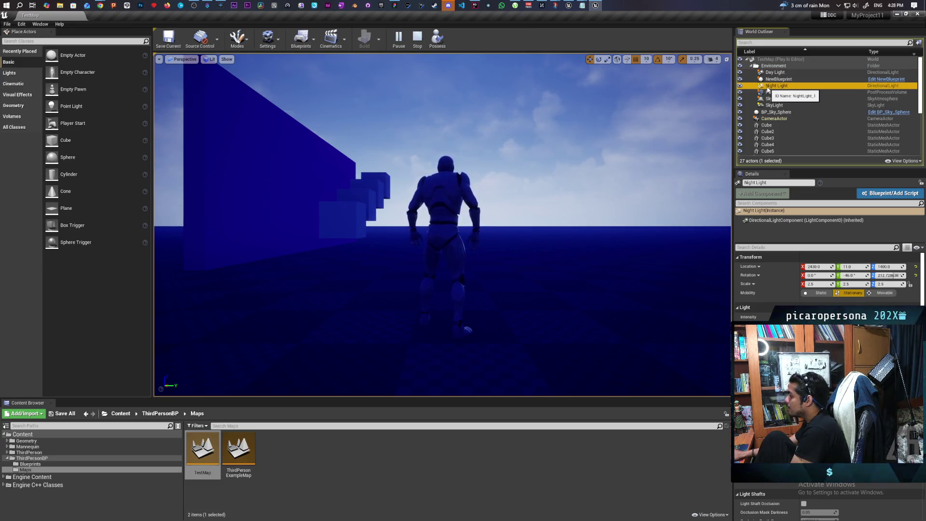
pyautogui.click(779, 74)
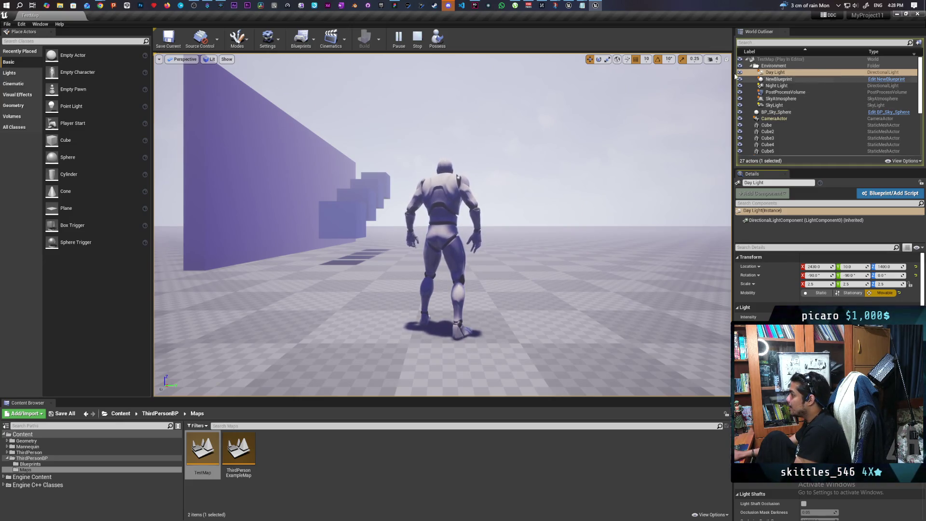
pyautogui.click(422, 43)
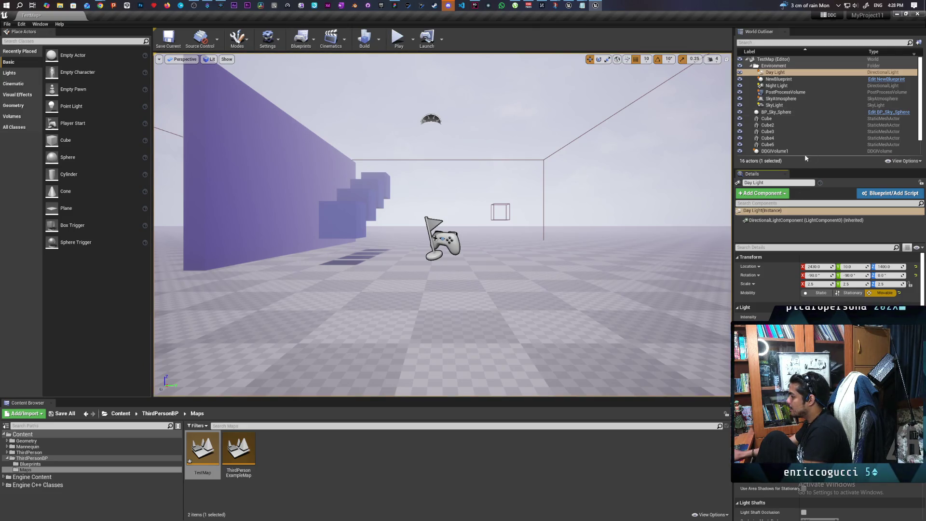
# - With Night Light selected, save TestMap and launch it as a Standalone Game
pyautogui.click(777, 86)
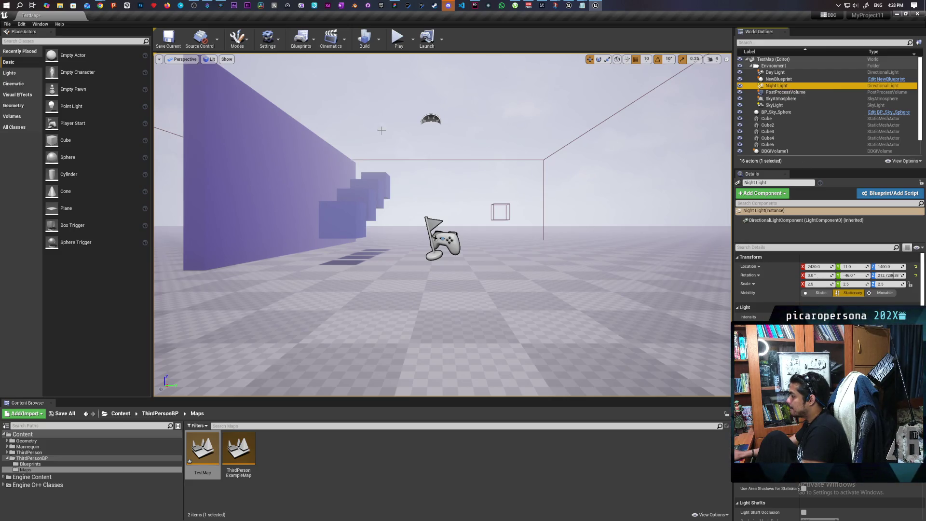
pyautogui.click(413, 40)
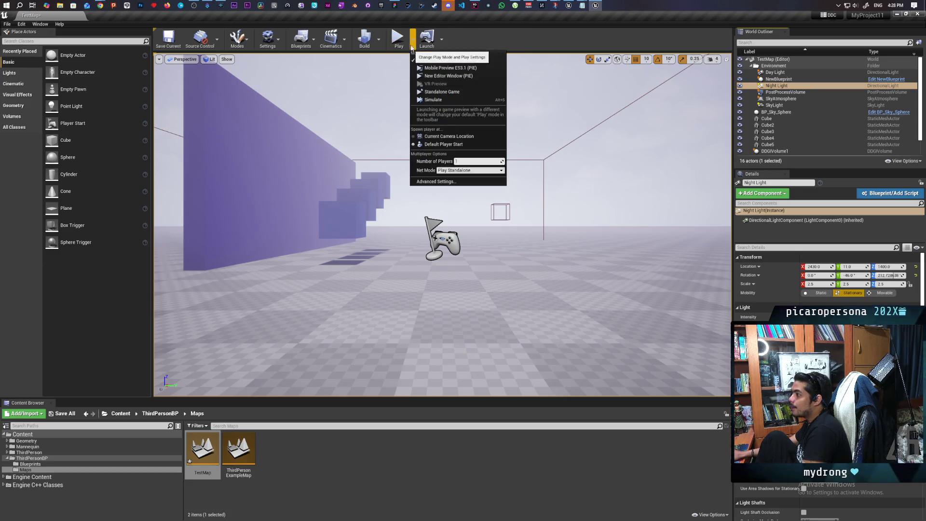
pyautogui.click(440, 91)
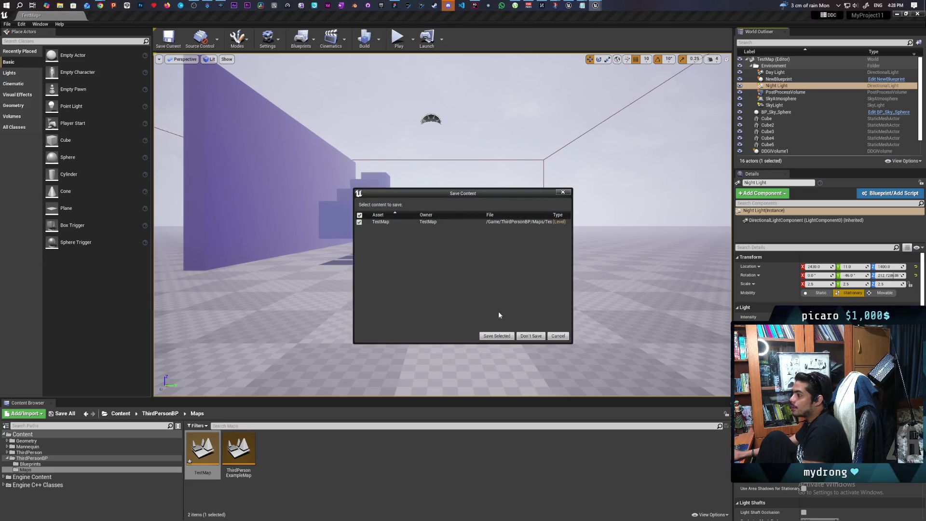
pyautogui.click(496, 336)
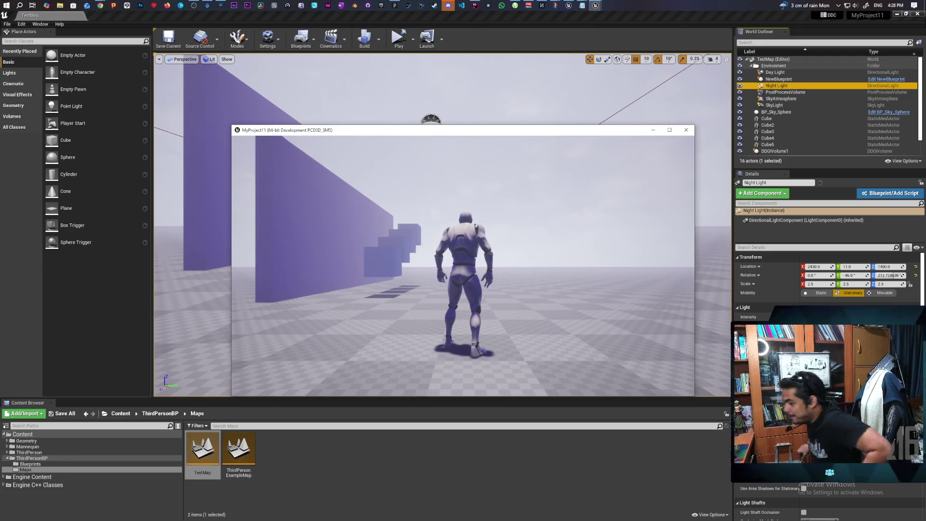
# - Show the frame rate with 'stat fps', run the character around, then close the game
pyautogui.press('`')
pyautogui.write('stat fps')
pyautogui.press('Return')
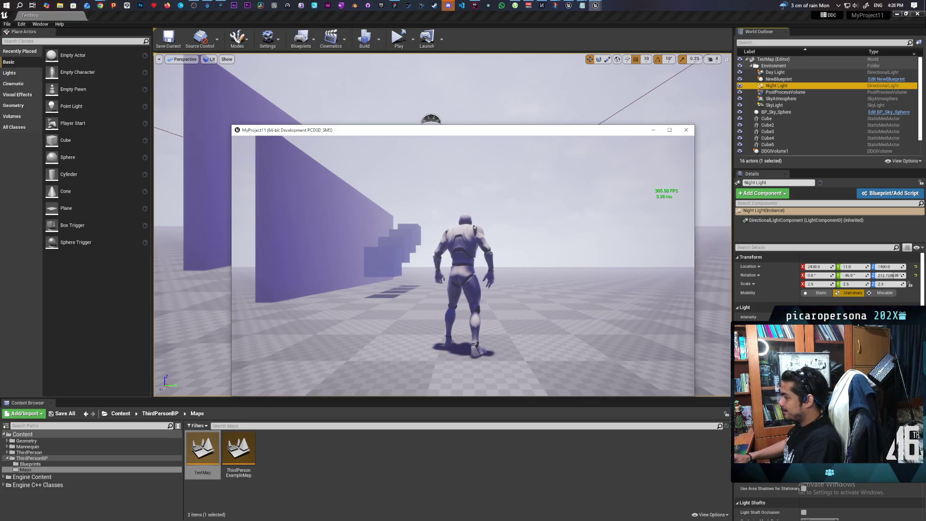
pyautogui.press('w')
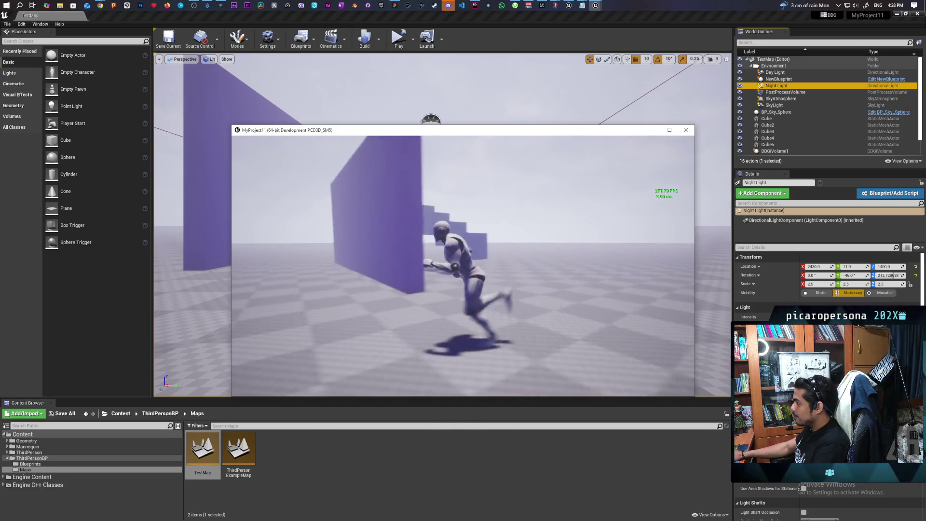
pyautogui.press('d')
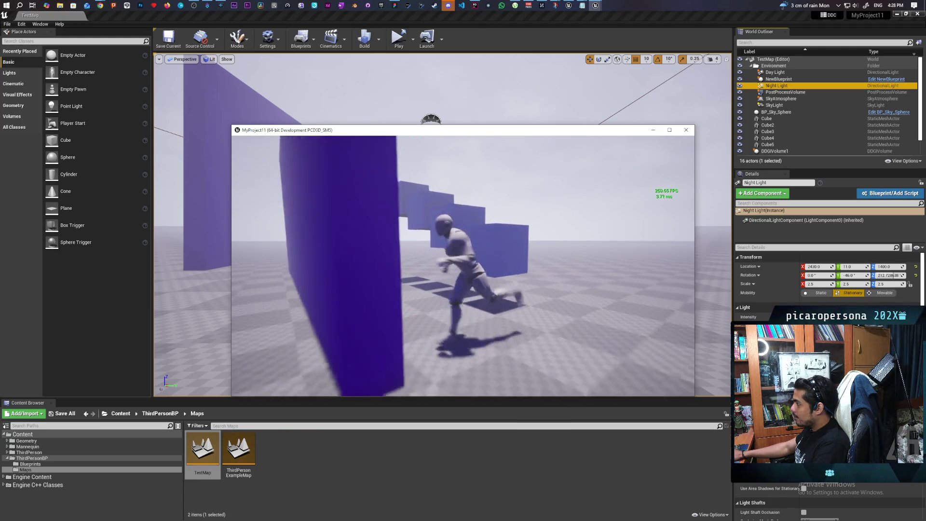
pyautogui.press('s')
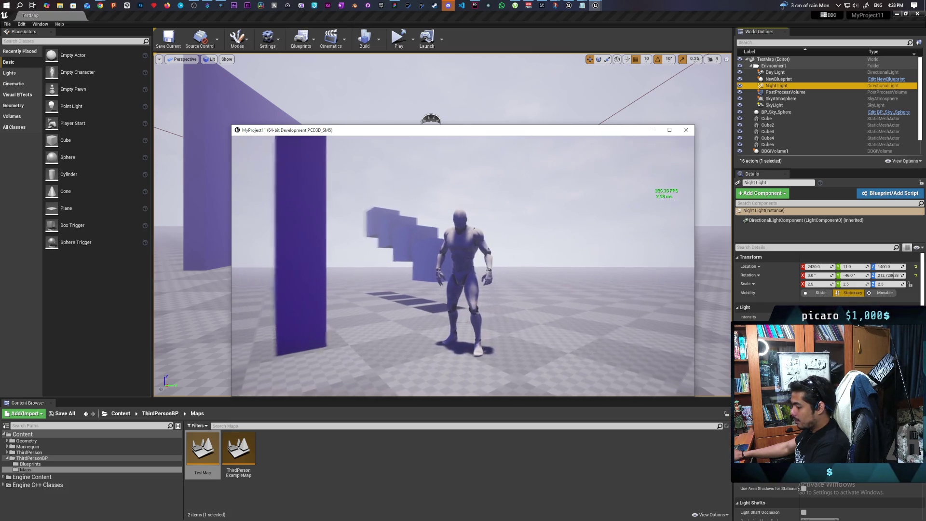
pyautogui.press('Escape')
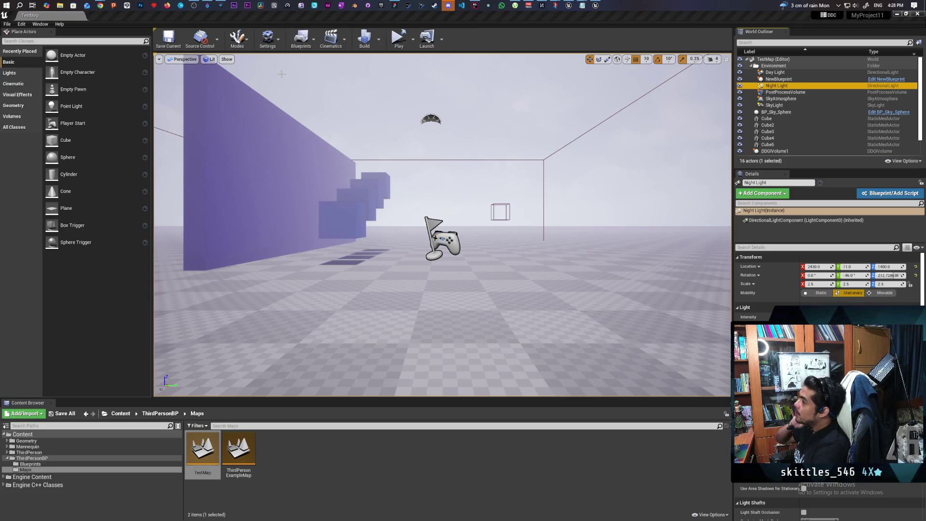
# - Open TestMap's Level Blueprint and add a keyboard key event node to the graph
pyautogui.click(313, 42)
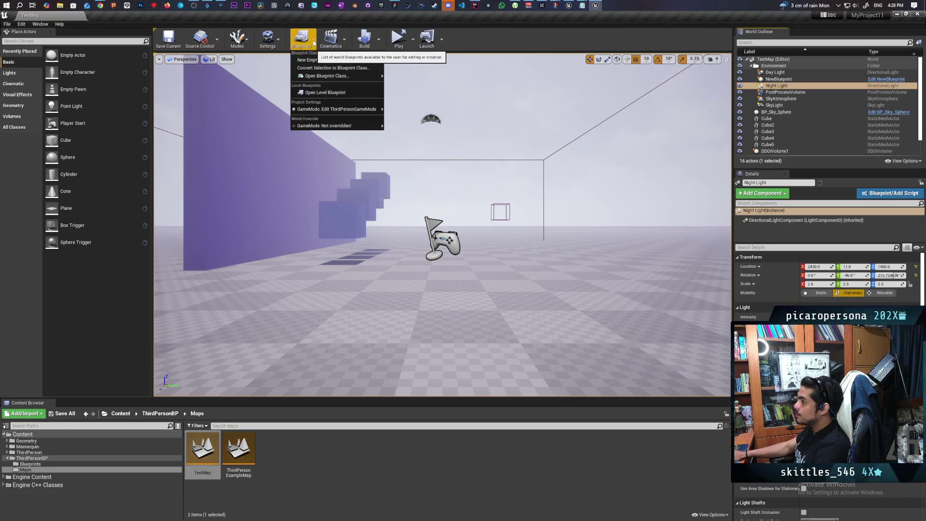
pyautogui.click(332, 92)
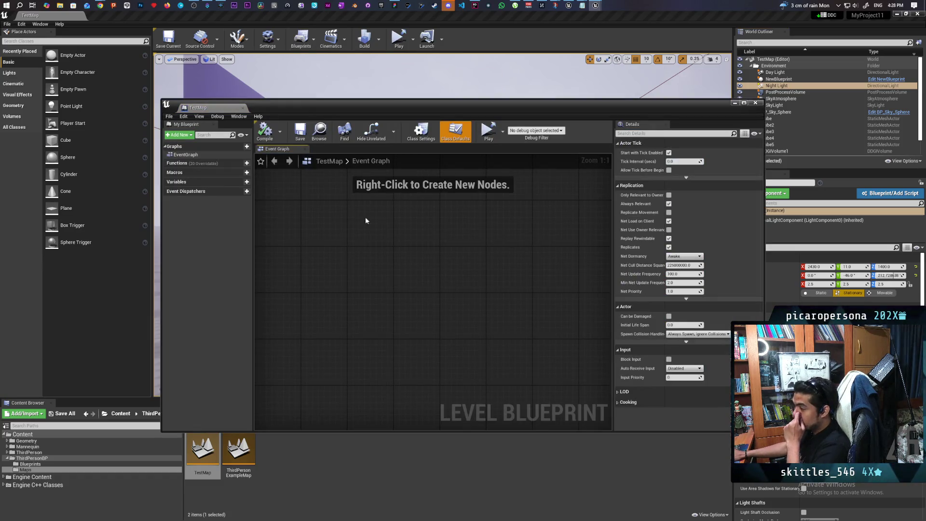
pyautogui.rightClick(346, 233)
pyautogui.write('key')
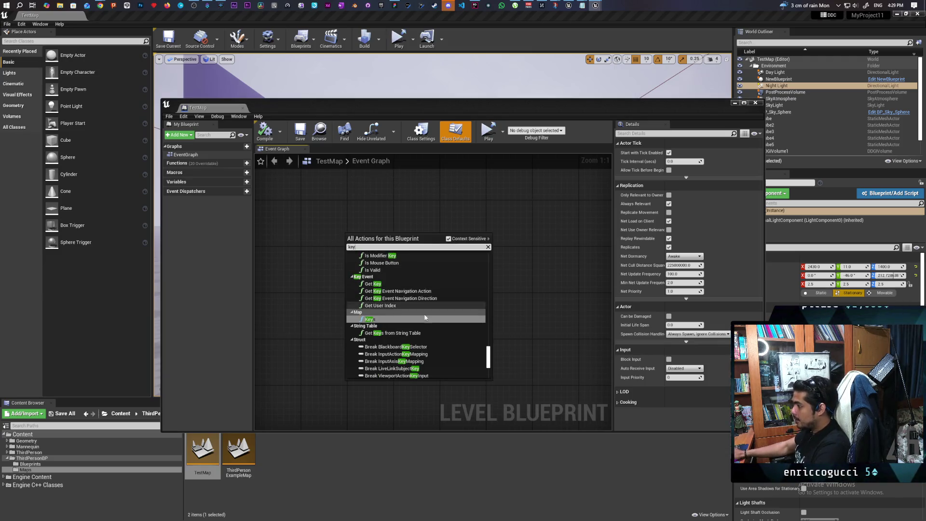
pyautogui.scroll(-6, 430, 328)
pyautogui.scroll(-10, 434, 333)
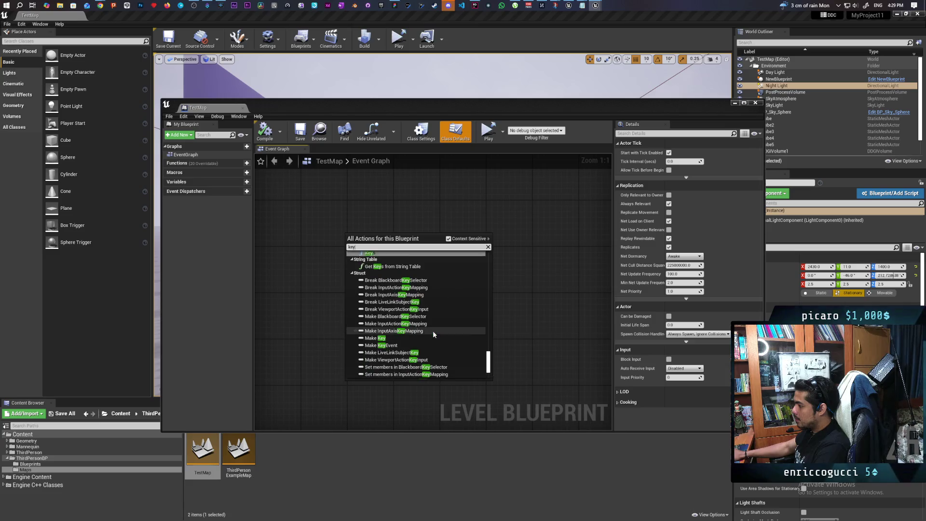
pyautogui.scroll(-5, 432, 323)
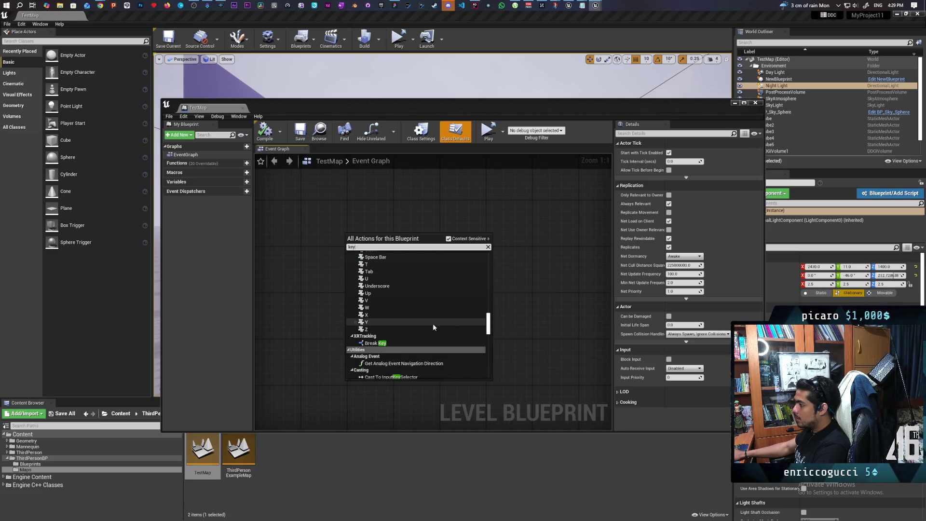
pyautogui.click(395, 294)
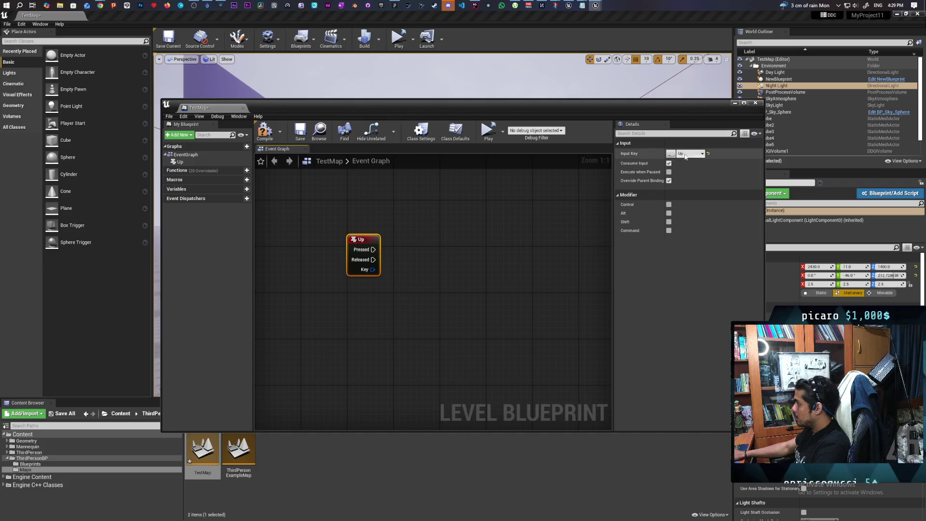
# - Set the key event's Input Key to Num 9
pyautogui.click(687, 154)
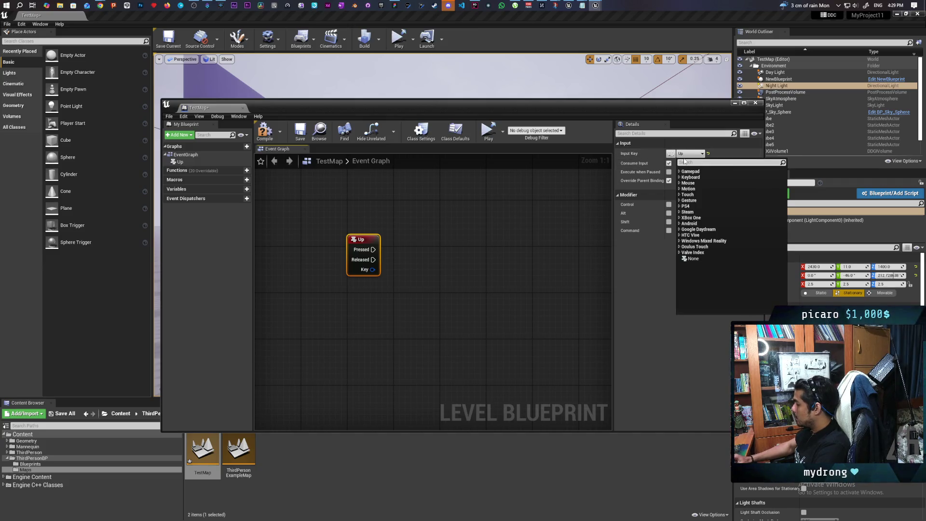
pyautogui.write('9')
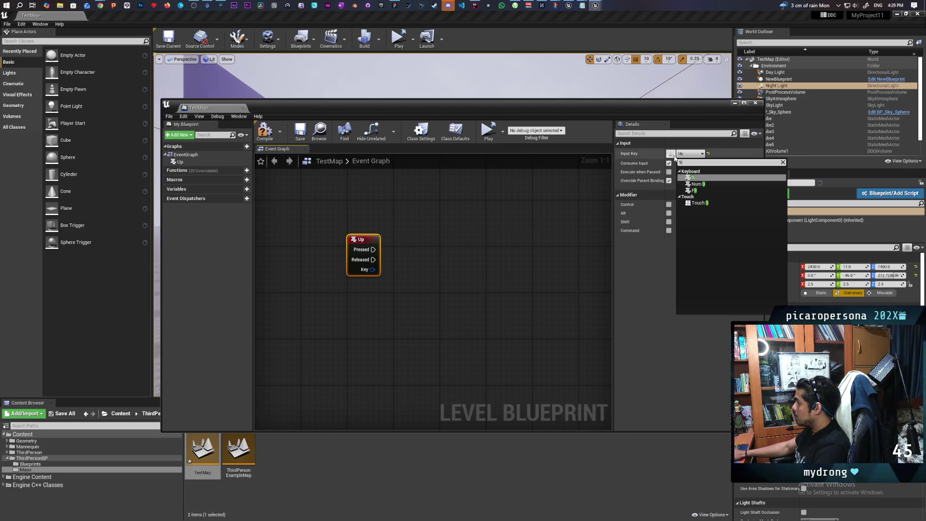
pyautogui.click(671, 191)
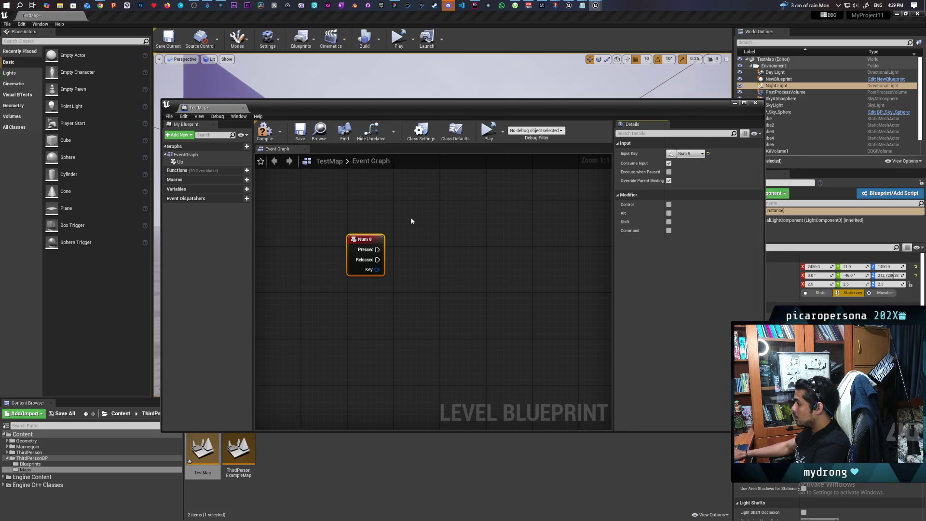
pyautogui.moveTo(424, 238); pyautogui.dragTo(362, 218)
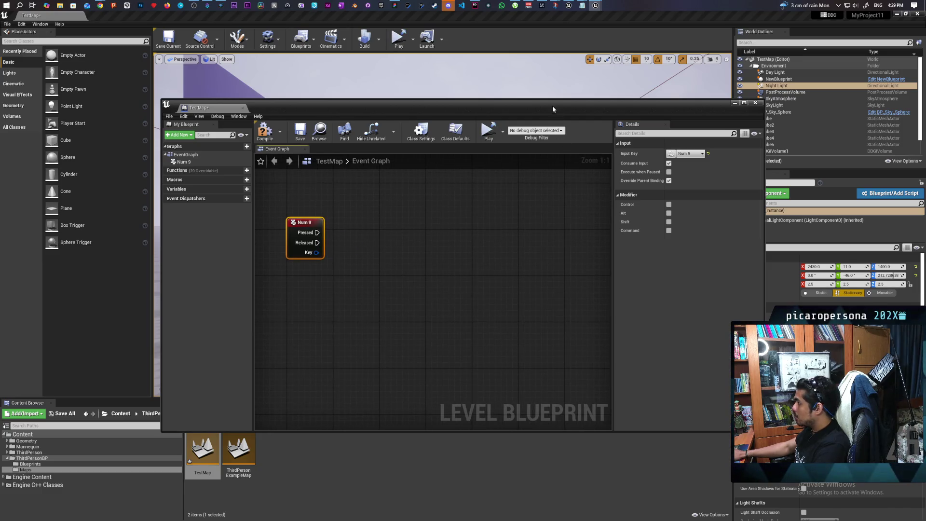
pyautogui.moveTo(553, 109)
pyautogui.mouseDown()
pyautogui.moveTo(409, 171)
pyautogui.moveTo(428, 249)
pyautogui.mouseUp()
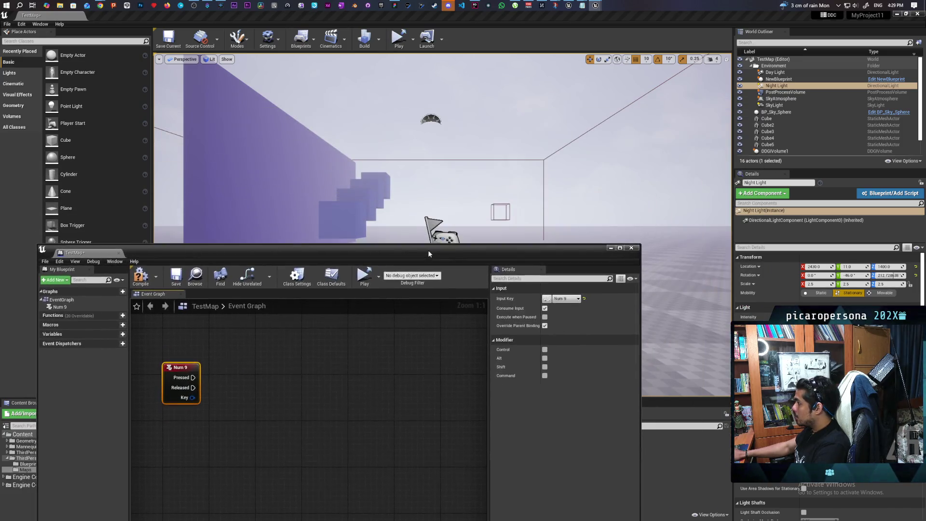
# - Add a DDGIVolume1 reference node and search its pin's actions for 'set enabl'
pyautogui.click(544, 158)
pyautogui.rightClick(244, 382)
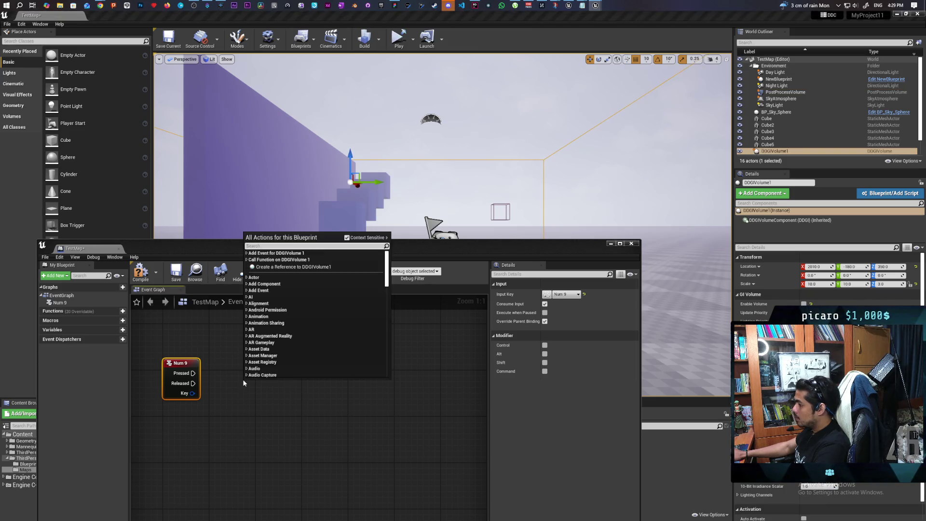
pyautogui.click(292, 267)
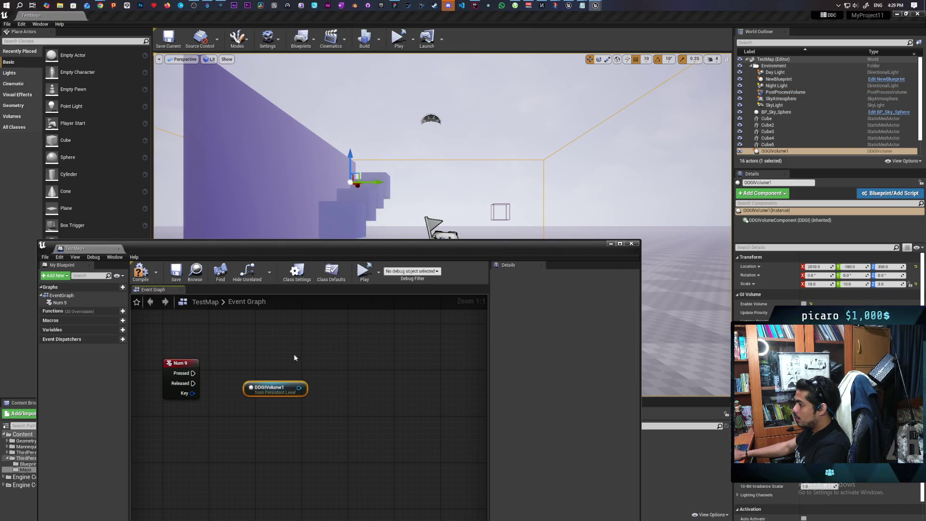
pyautogui.moveTo(269, 387)
pyautogui.mouseDown()
pyautogui.moveTo(199, 422)
pyautogui.moveTo(275, 401)
pyautogui.moveTo(274, 389)
pyautogui.mouseUp()
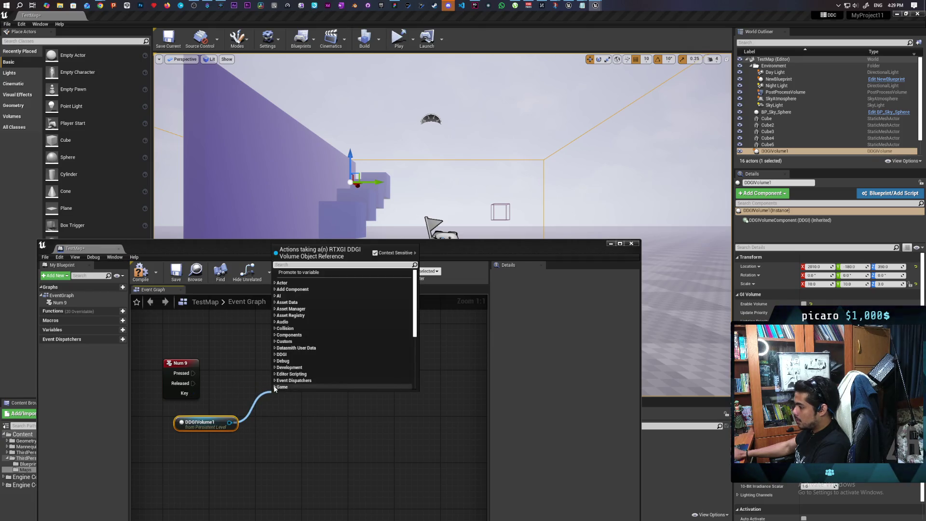
pyautogui.write('se')
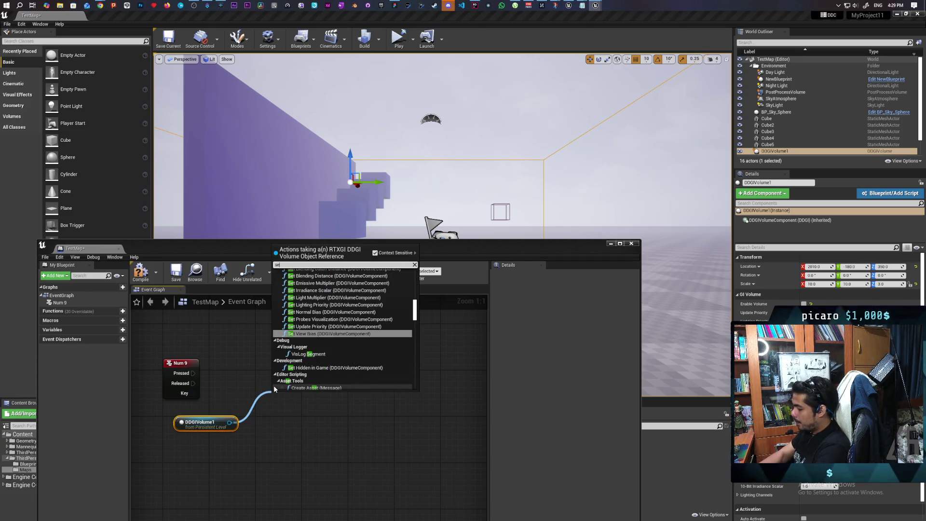
pyautogui.write('t enabl')
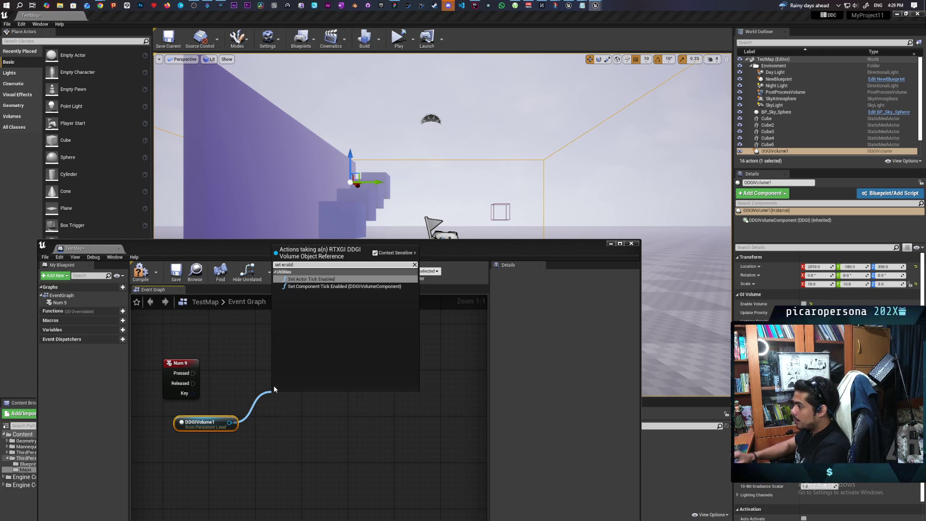
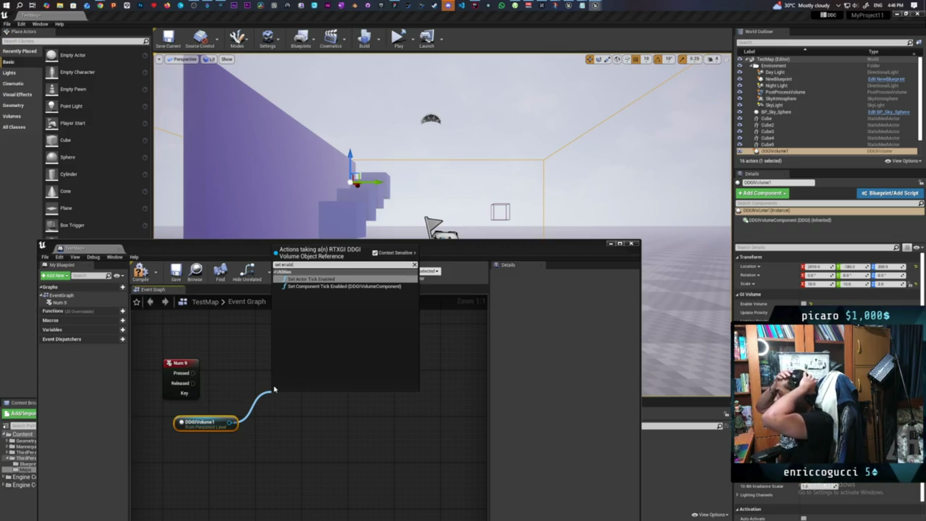
# - From DDGIVolume1, add Get DDGIVolumeComponent feeding a Set Component Tick Enabled node
pyautogui.click(782, 220)
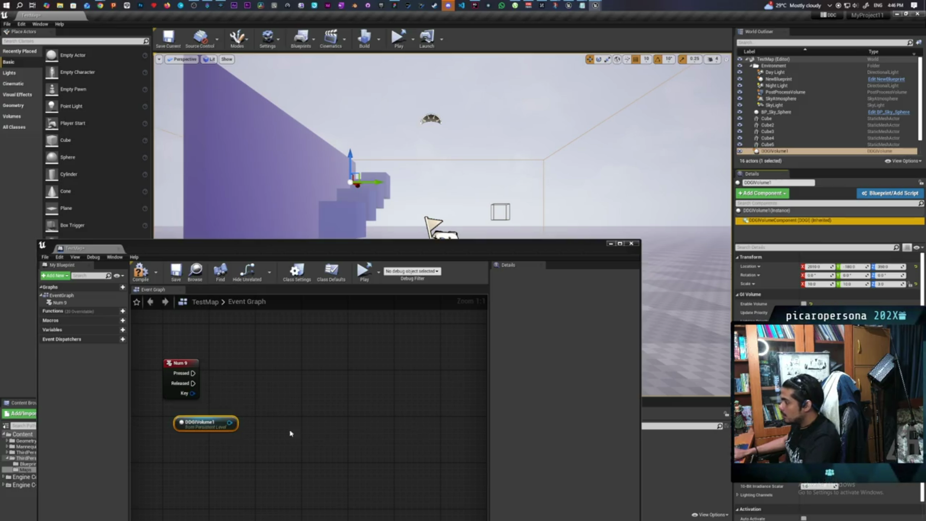
pyautogui.moveTo(230, 422); pyautogui.dragTo(260, 406)
pyautogui.write('ddgi')
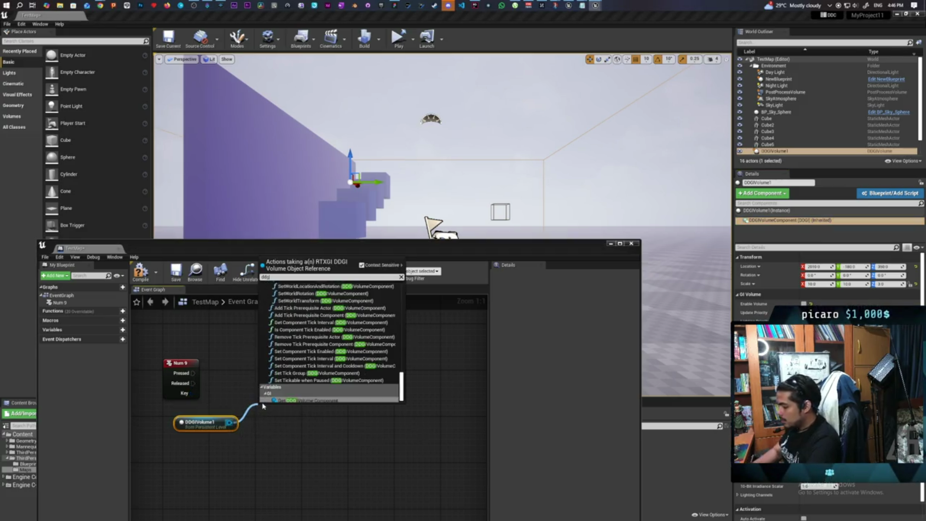
pyautogui.click(313, 398)
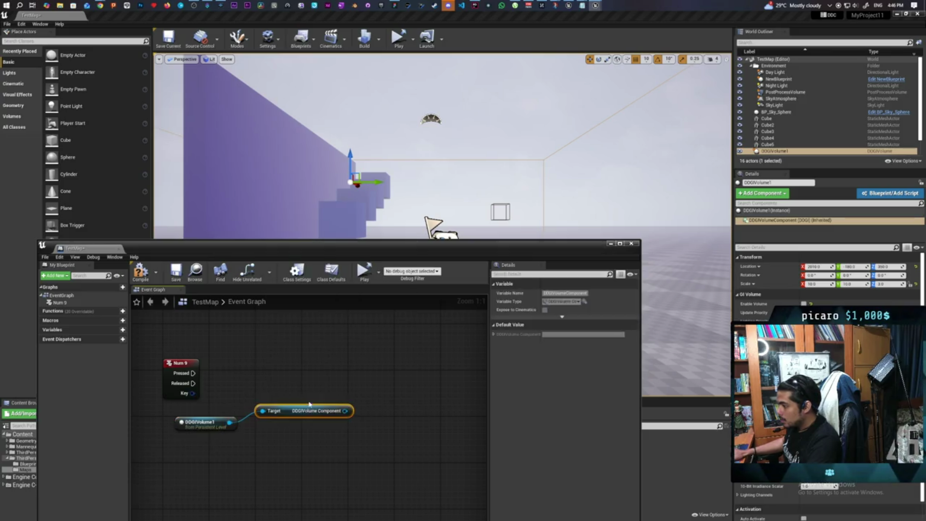
pyautogui.moveTo(346, 411)
pyautogui.mouseDown()
pyautogui.moveTo(385, 393)
pyautogui.moveTo(369, 385)
pyautogui.mouseUp()
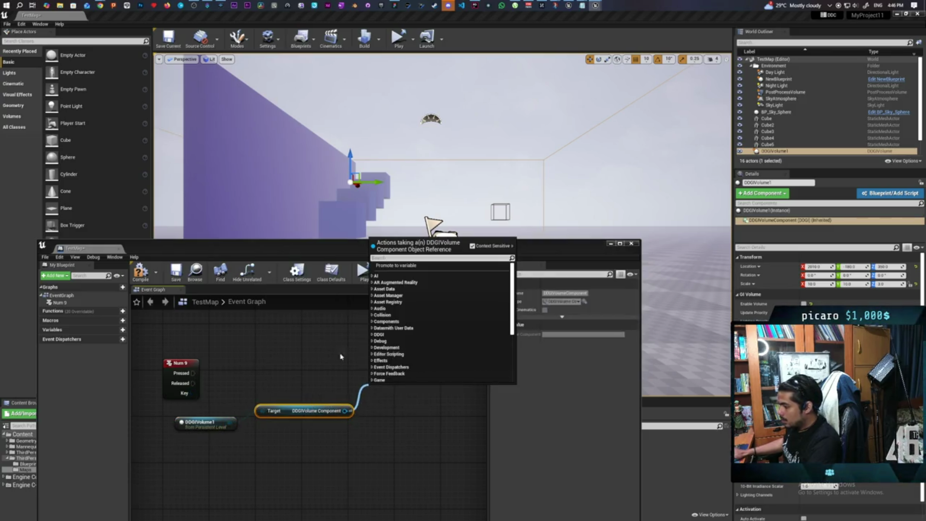
pyautogui.write('enabl')
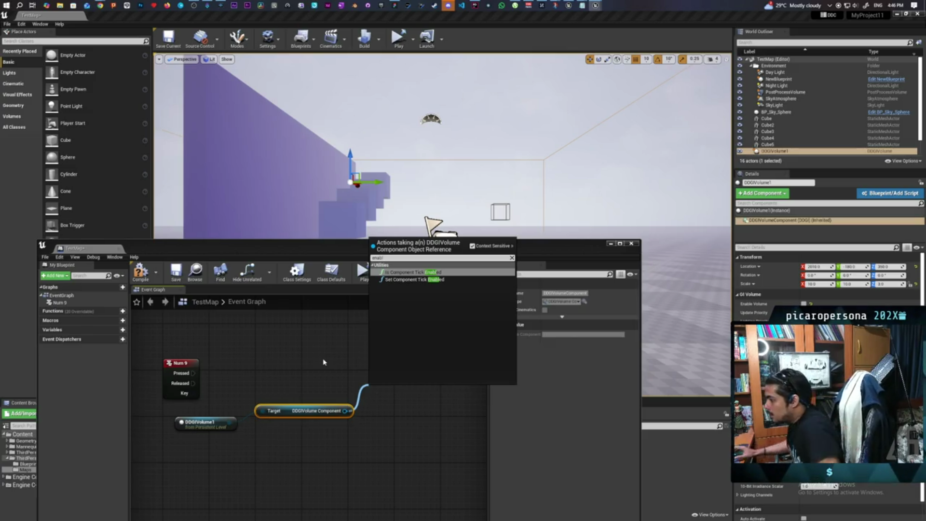
pyautogui.click(443, 280)
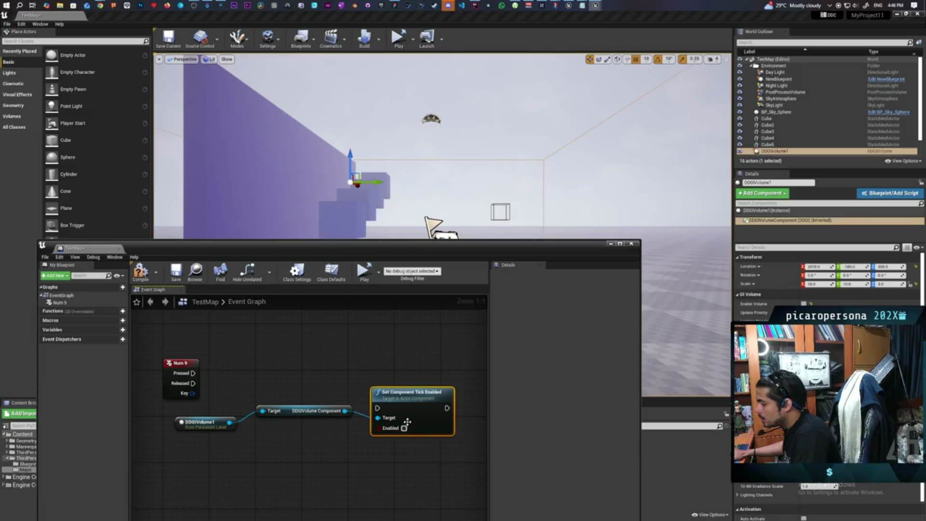
pyautogui.moveTo(409, 428); pyautogui.dragTo(403, 393)
# - Add a Flip Flop after Num 9 Pressed, wire it into Set Component Tick Enabled, and compile
pyautogui.moveTo(192, 374); pyautogui.dragTo(228, 378)
pyautogui.write('flip')
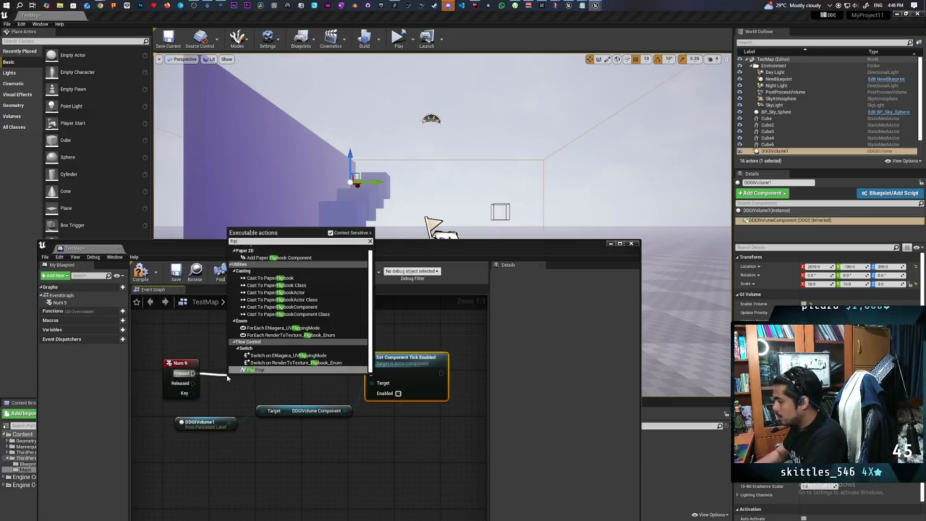
pyautogui.press('Return')
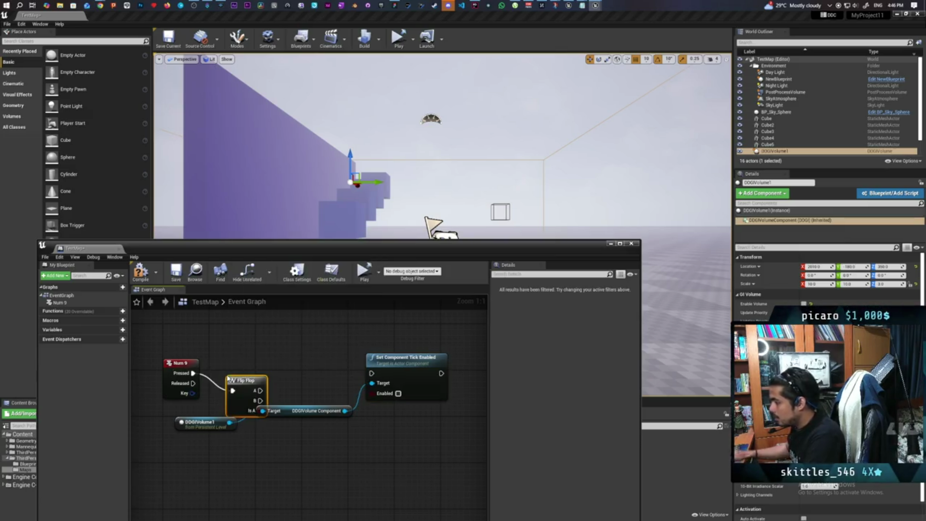
pyautogui.moveTo(228, 380)
pyautogui.mouseDown()
pyautogui.moveTo(245, 356)
pyautogui.moveTo(266, 379)
pyautogui.moveTo(372, 373)
pyautogui.mouseUp()
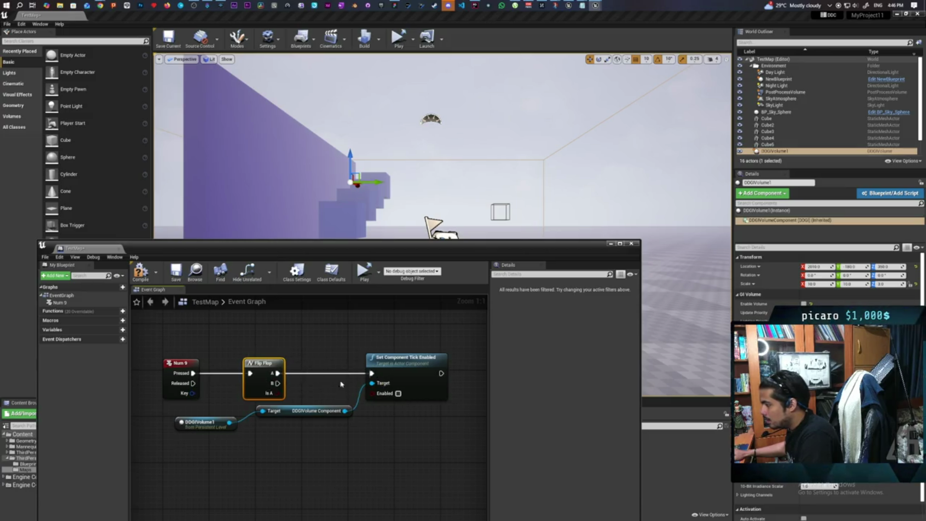
pyautogui.moveTo(278, 384)
pyautogui.mouseDown()
pyautogui.moveTo(371, 373)
pyautogui.moveTo(341, 399)
pyautogui.moveTo(371, 392)
pyautogui.mouseUp()
pyautogui.click(140, 271)
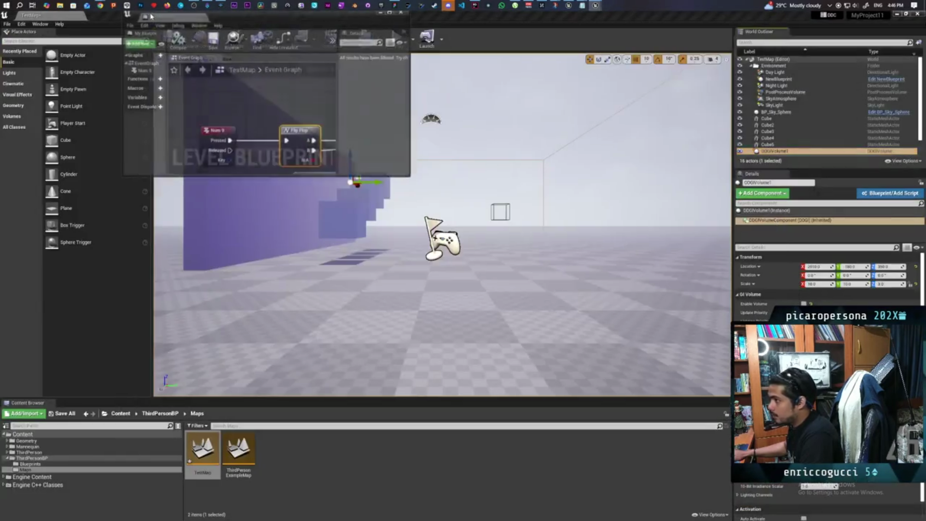
# - Play TestMap in the editor viewport and run the character around the wall and cubes
pyautogui.moveTo(151, 16); pyautogui.dragTo(116, 15)
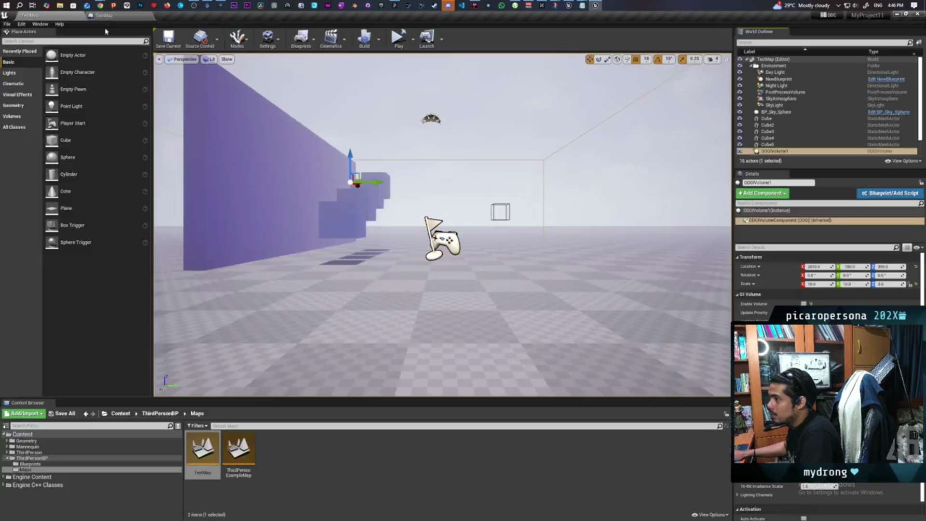
pyautogui.click(29, 15)
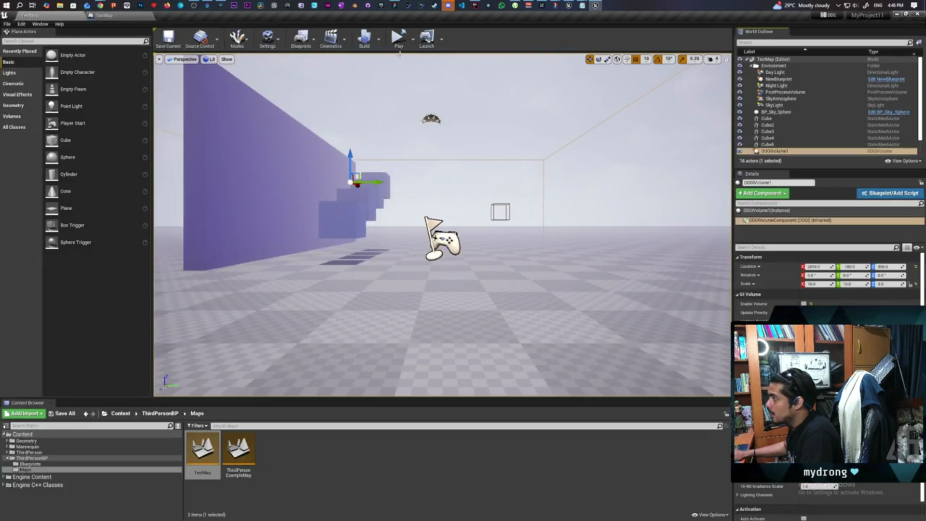
pyautogui.click(413, 39)
pyautogui.click(436, 66)
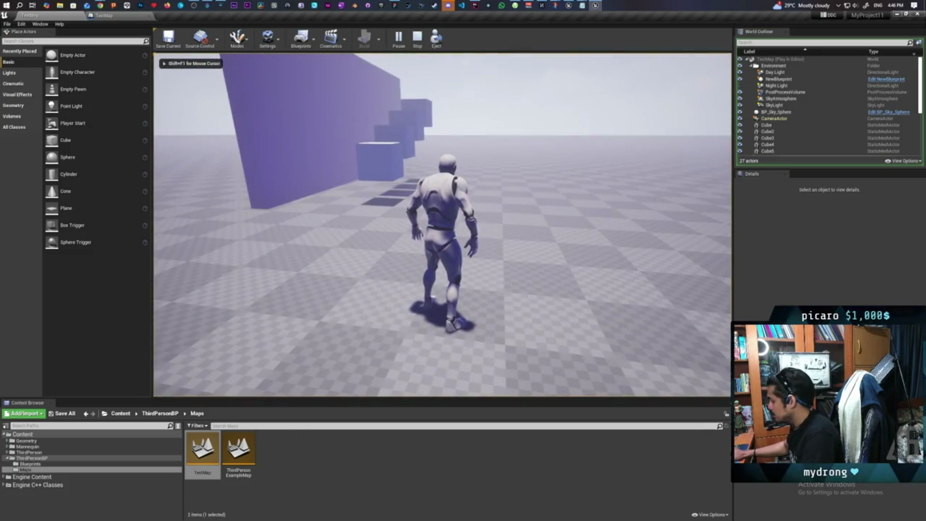
pyautogui.press('w')
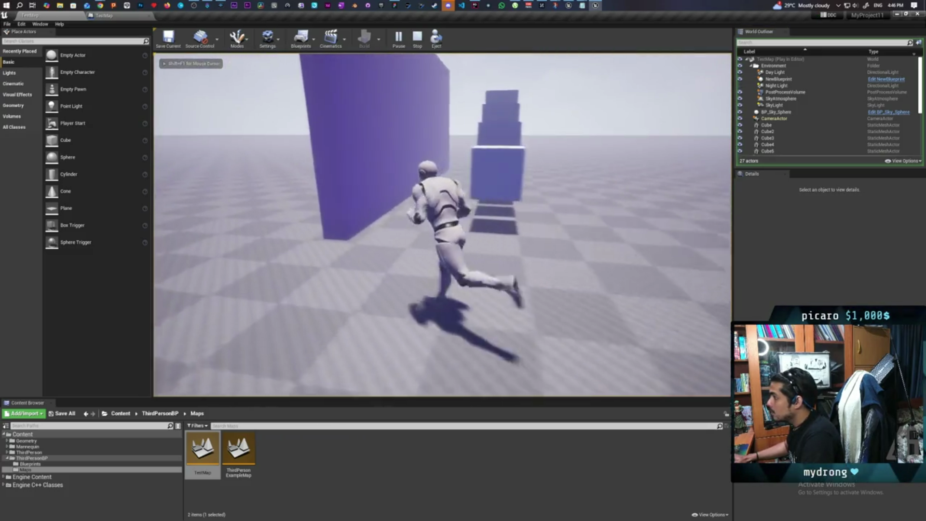
pyautogui.press('a')
pyautogui.press('w')
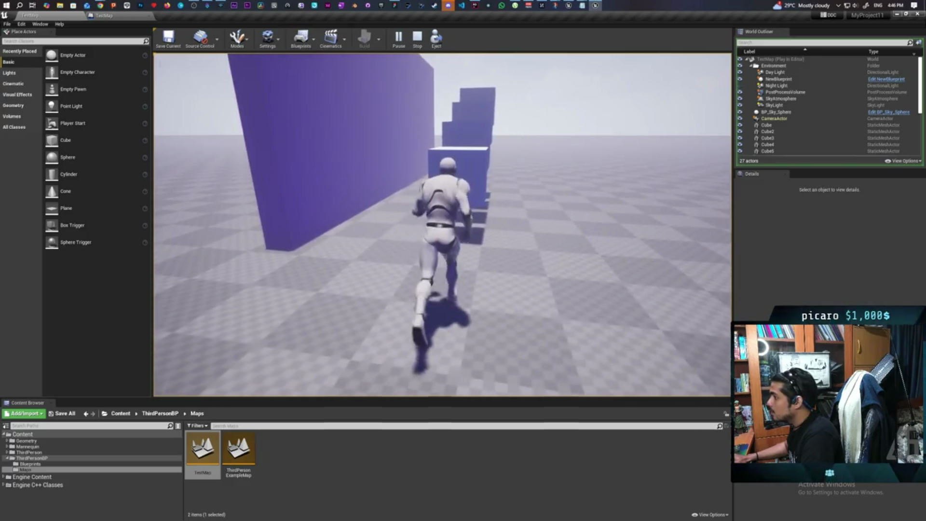
pyautogui.press('Escape')
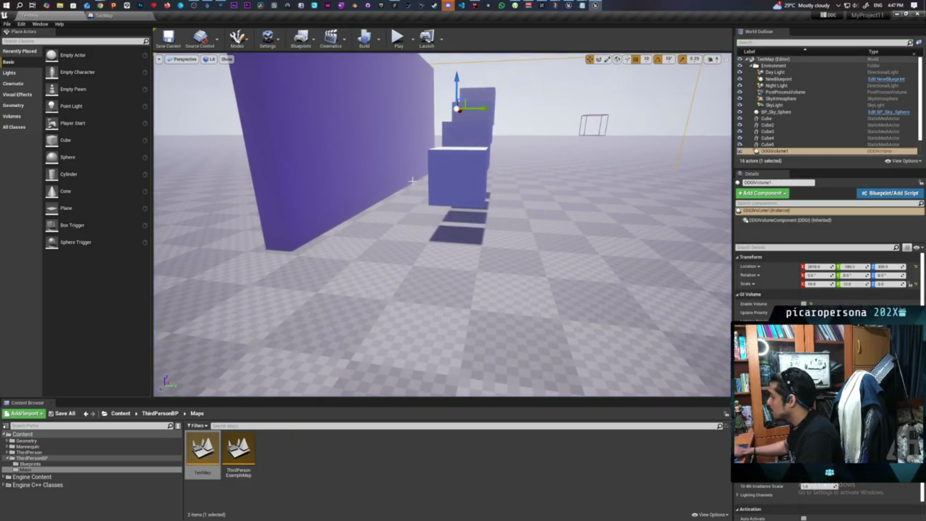
# - Turn on the GI volume and play the level again, walking past the wall toward the cubes
pyautogui.click(804, 303)
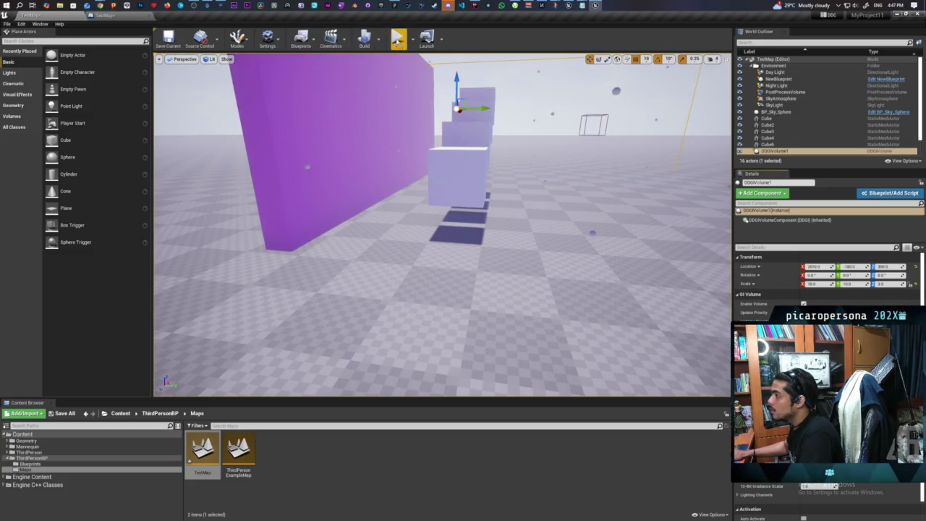
pyautogui.click(398, 38)
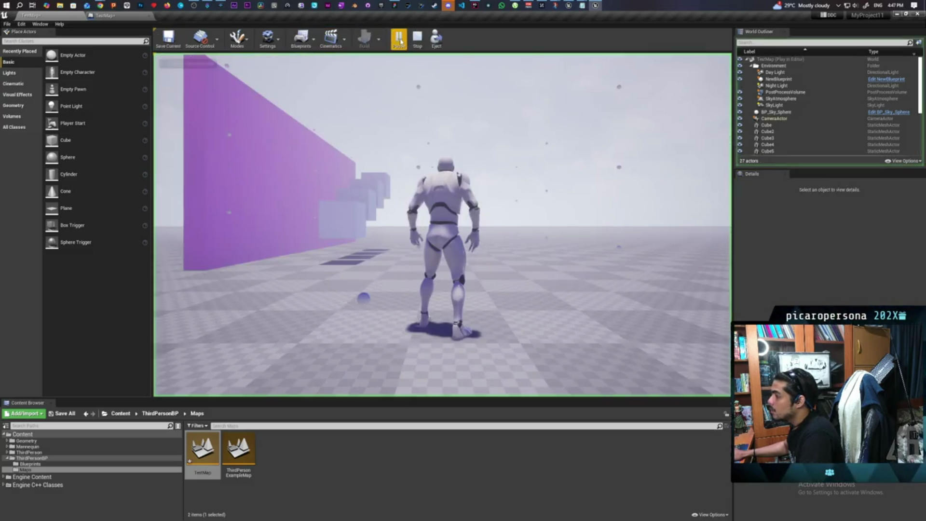
pyautogui.click(428, 105)
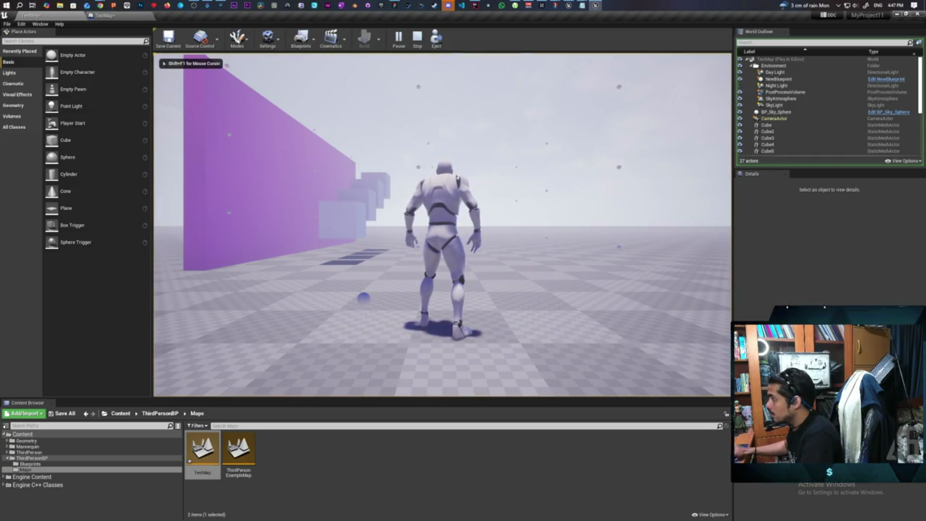
pyautogui.press('w')
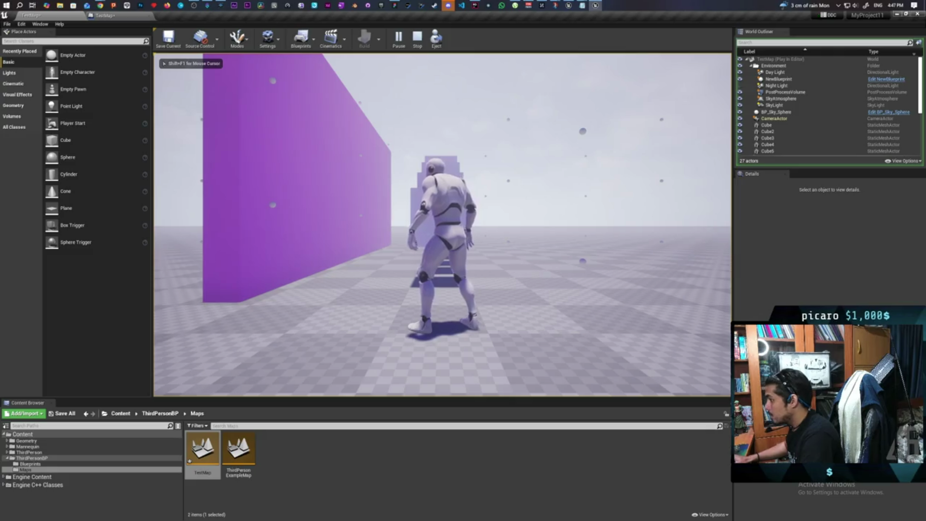
pyautogui.press('s')
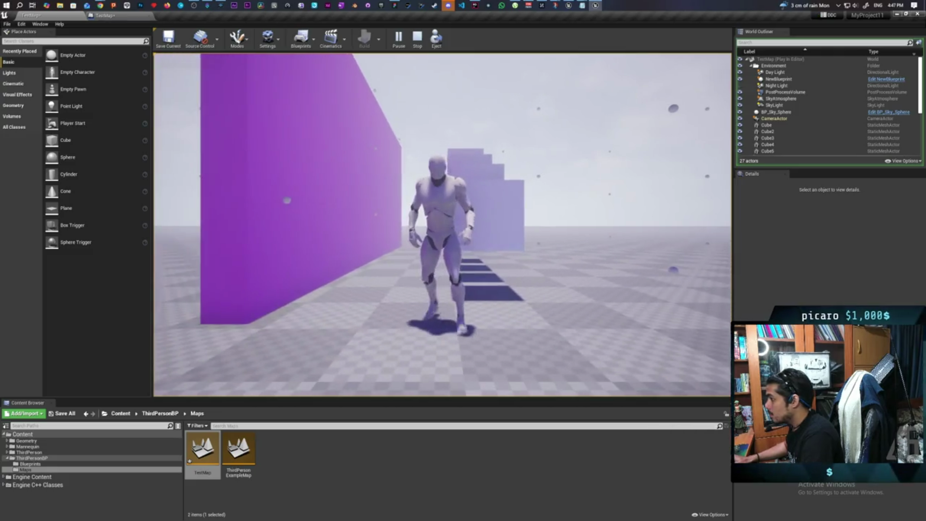
pyautogui.press('d')
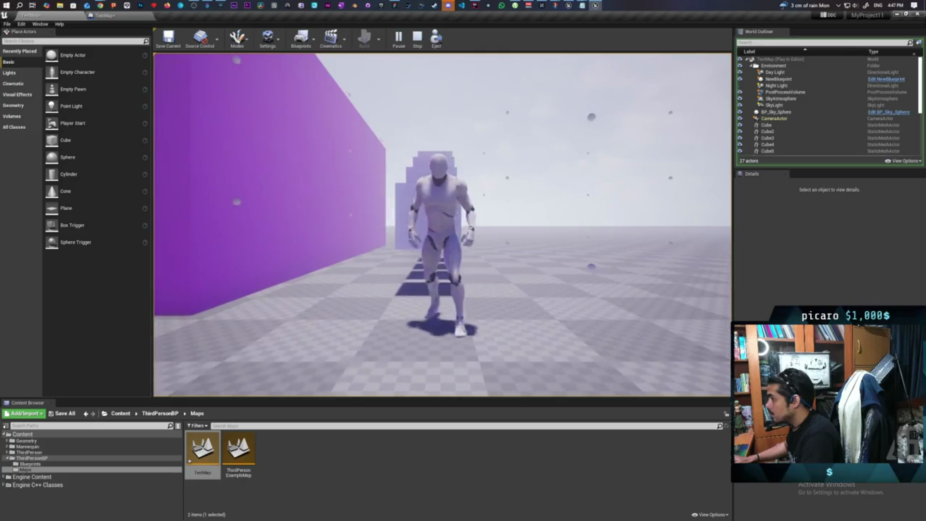
pyautogui.press('a')
pyautogui.press('w')
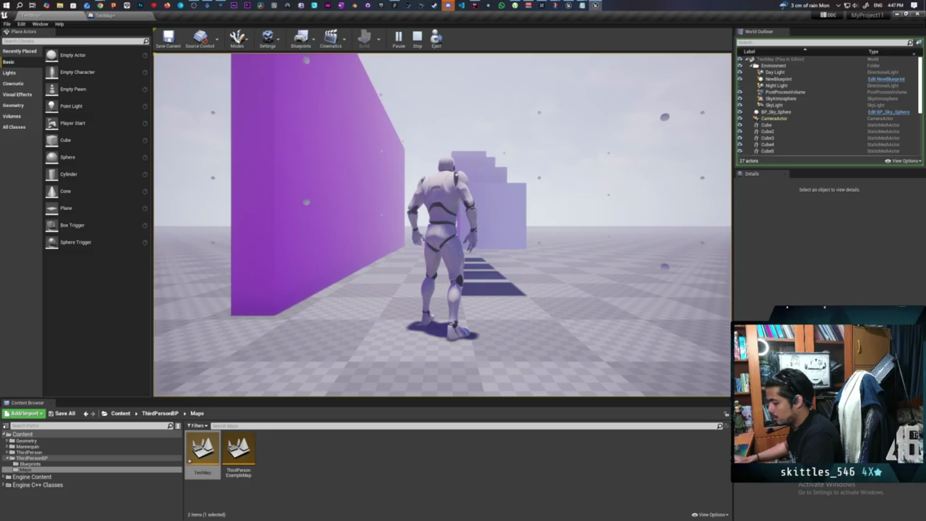
# - Dismiss the save prompt without saving and stop the play-in-editor session
pyautogui.hotkey('ctrl', 's')
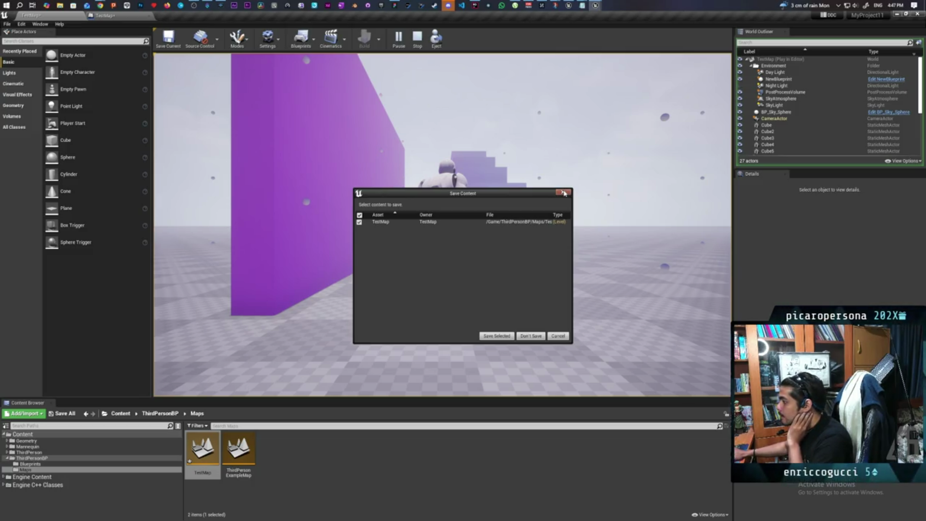
pyautogui.click(558, 336)
pyautogui.click(415, 41)
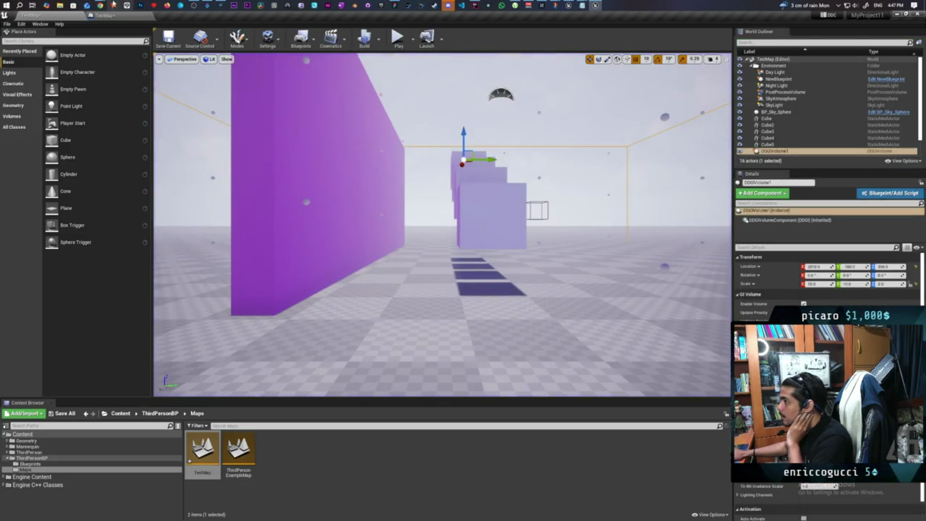
# - Save the level, then add an Execute Console Command node to the Level Blueprint graph
pyautogui.click(115, 15)
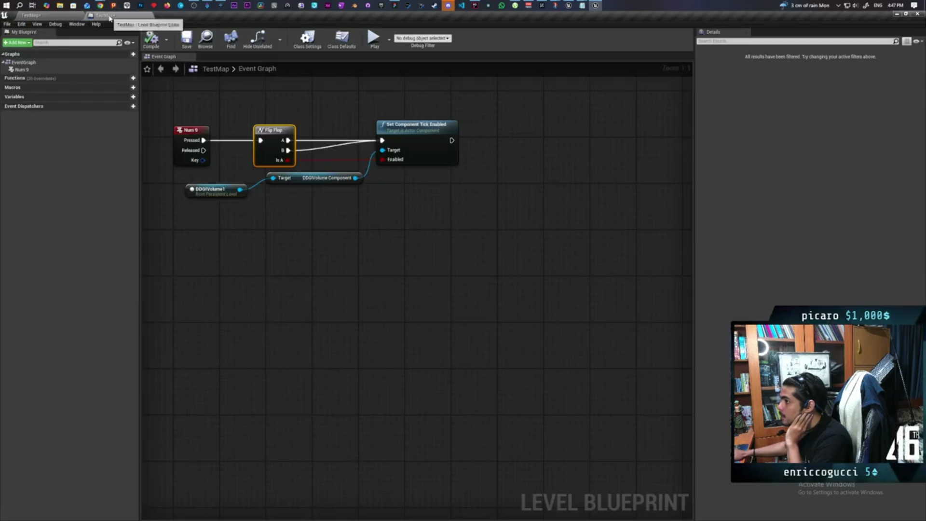
pyautogui.hotkey('ctrl', 's')
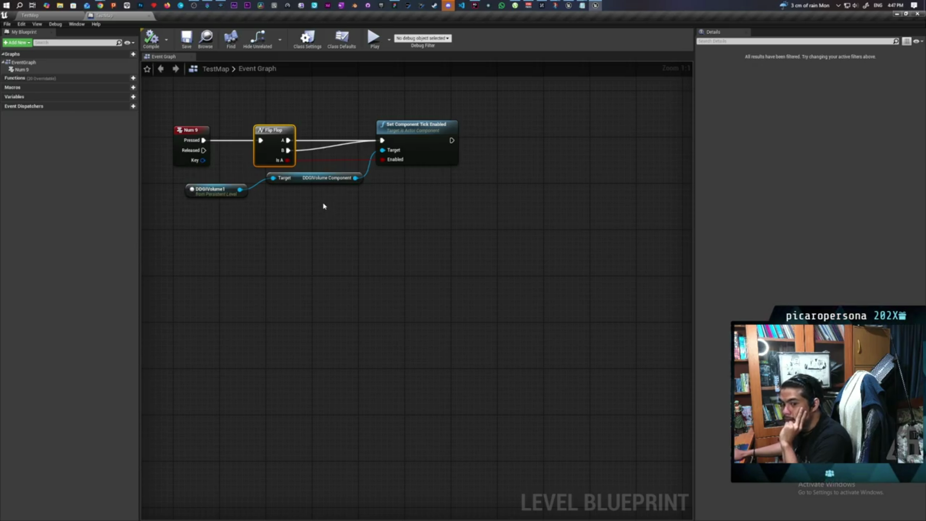
pyautogui.rightClick(382, 211)
pyautogui.write('run con')
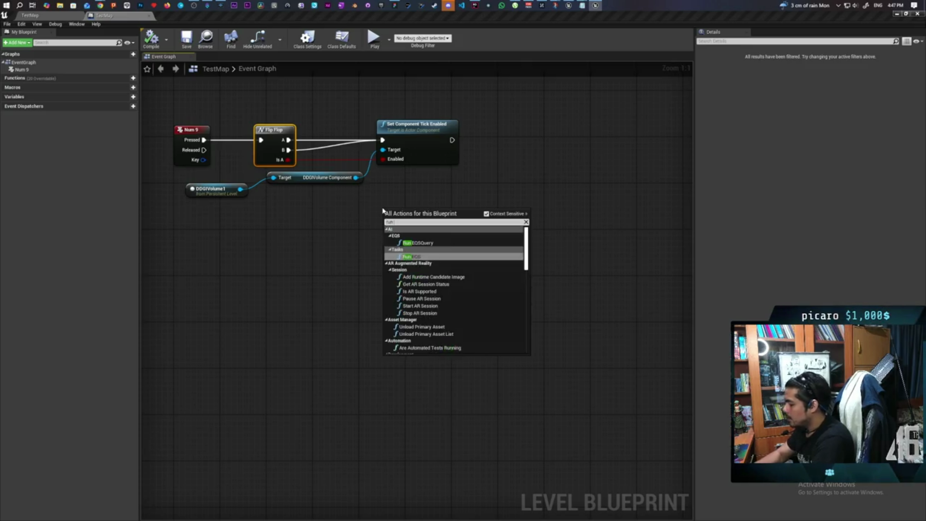
pyautogui.press('BackSpace')
pyautogui.press('BackSpace')
pyautogui.write('md')
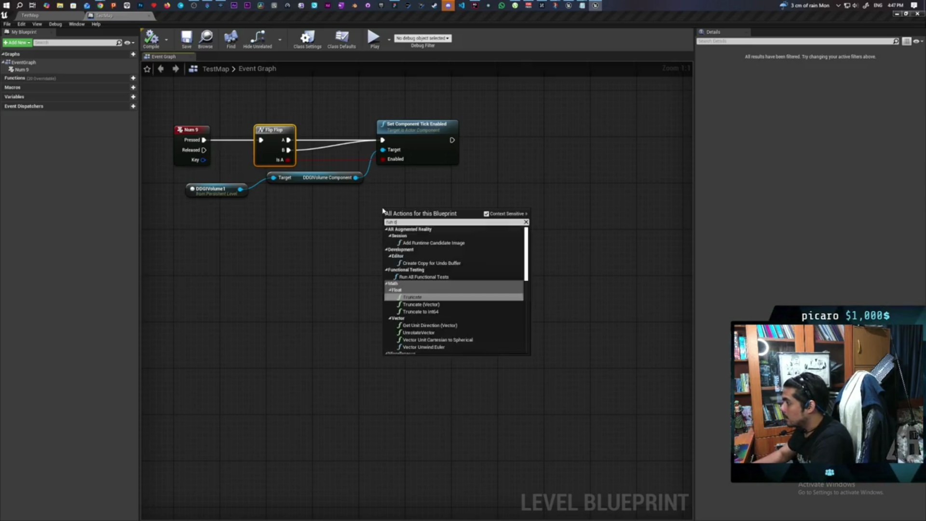
pyautogui.press('BackSpace')
pyautogui.press('BackSpace')
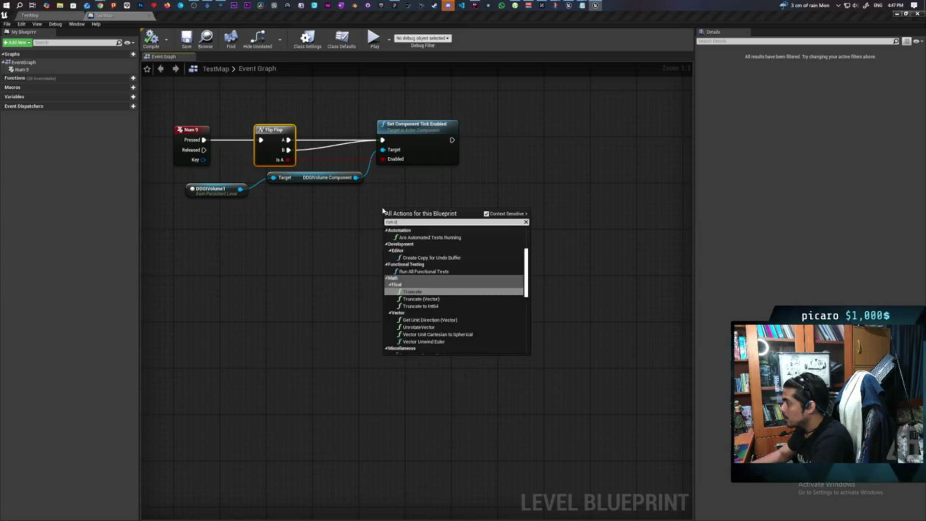
pyautogui.write('o')
pyautogui.press('BackSpace')
pyautogui.press('BackSpace')
pyautogui.press('BackSpace')
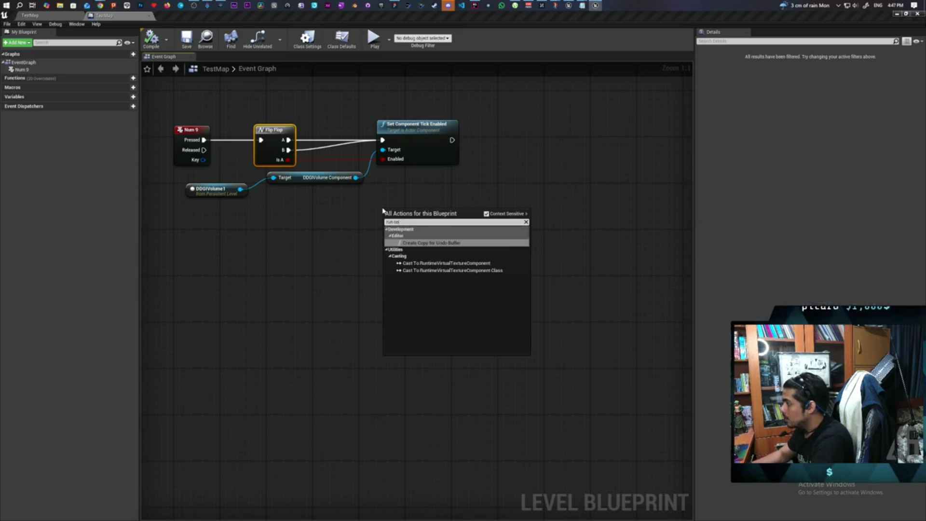
pyautogui.write('console')
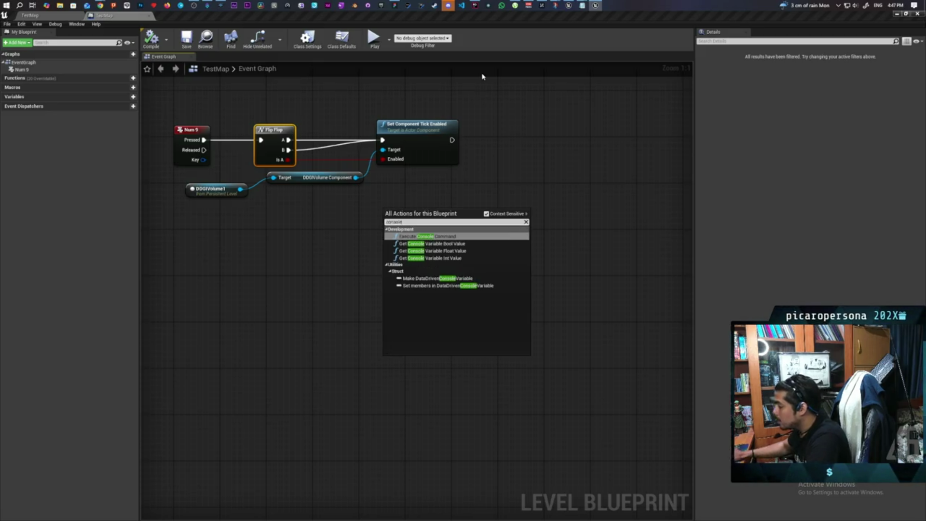
pyautogui.press('Return')
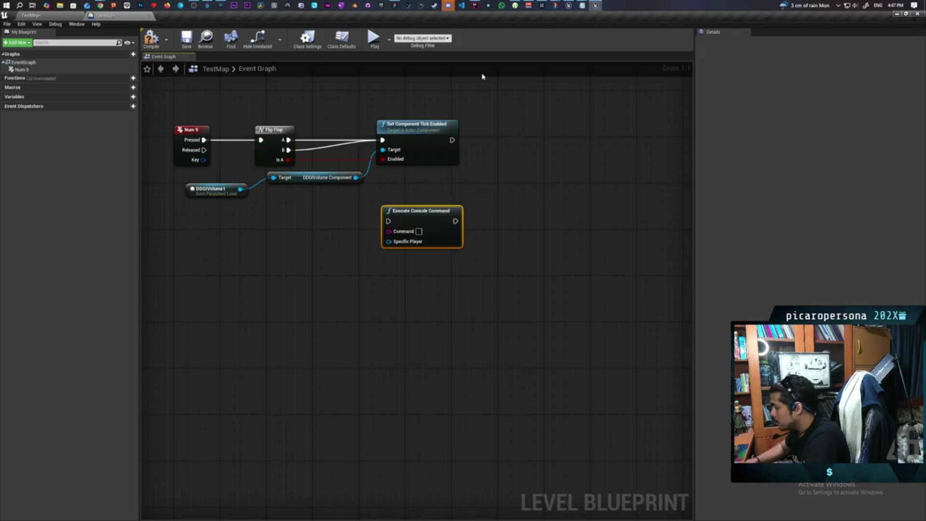
pyautogui.moveTo(410, 279); pyautogui.dragTo(437, 256)
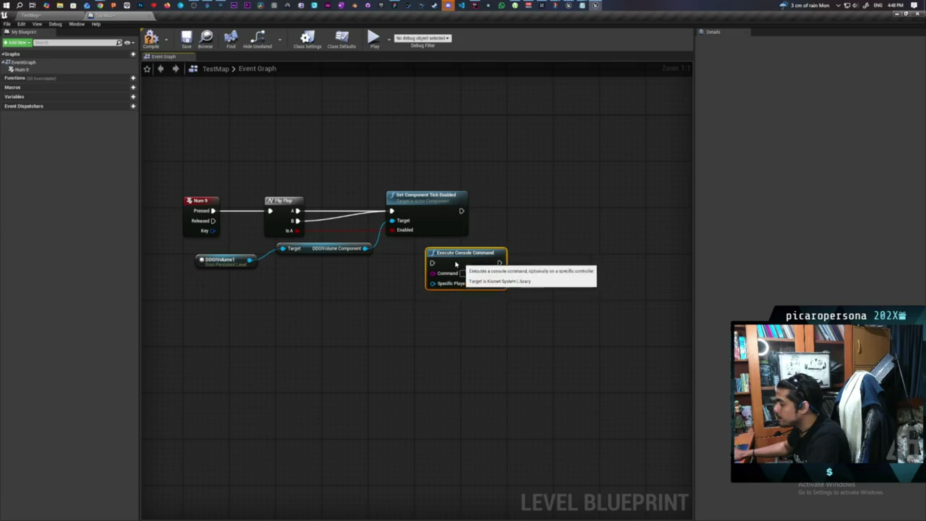
# - Disconnect Flip Flop A and B from Set Component Tick Enabled and place Execute Console Command beside the Flip Flop
pyautogui.keyDown('alt'); pyautogui.click(297, 210); pyautogui.keyUp('alt')
pyautogui.keyDown('alt'); pyautogui.click(298, 221); pyautogui.keyUp('alt')
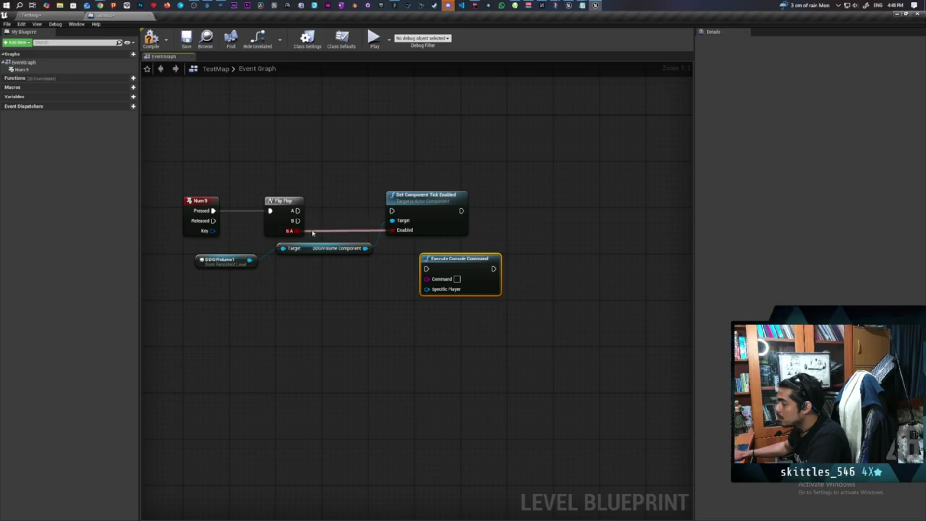
pyautogui.moveTo(425, 196); pyautogui.dragTo(309, 286)
pyautogui.moveTo(431, 259)
pyautogui.mouseDown()
pyautogui.moveTo(406, 181)
pyautogui.moveTo(413, 190)
pyautogui.mouseUp()
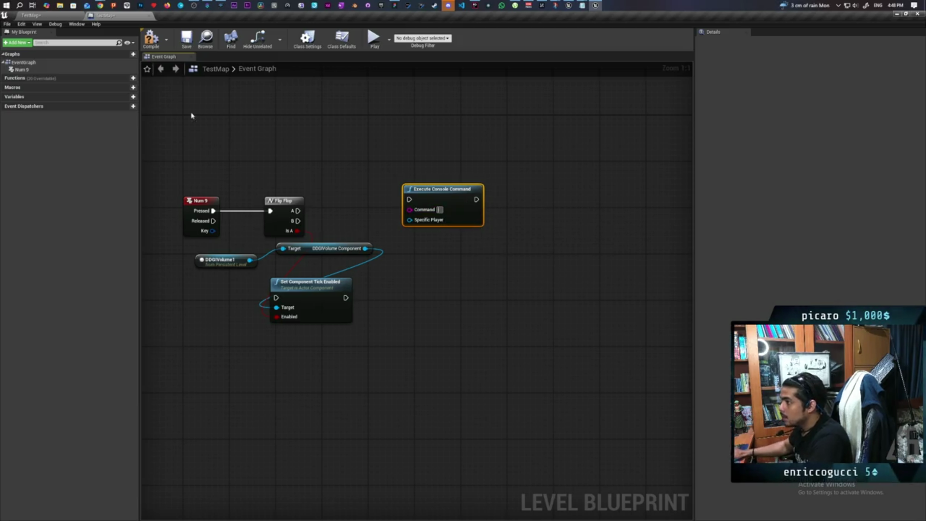
pyautogui.click(30, 15)
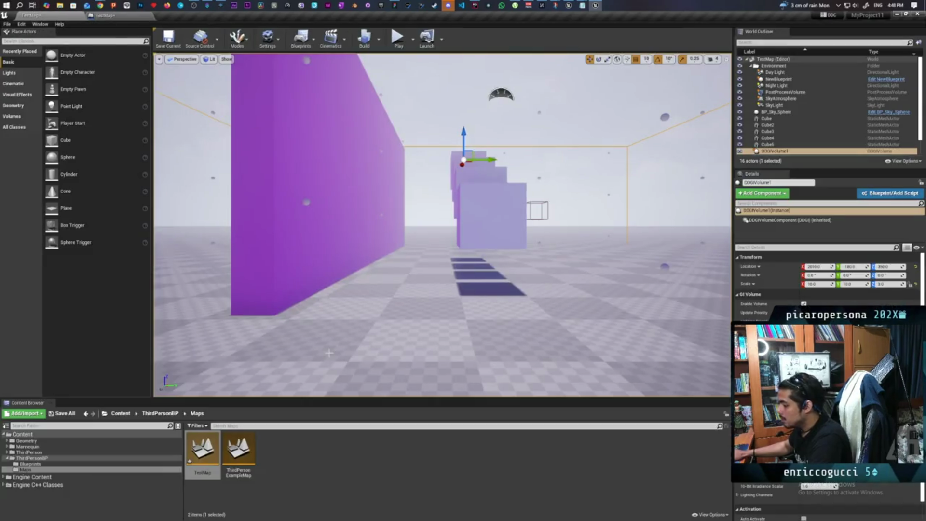
# - Copy r.GlobalIllumination.ExperimentalPlugin 1 from the console history into the node's Command pin
pyautogui.press('`')
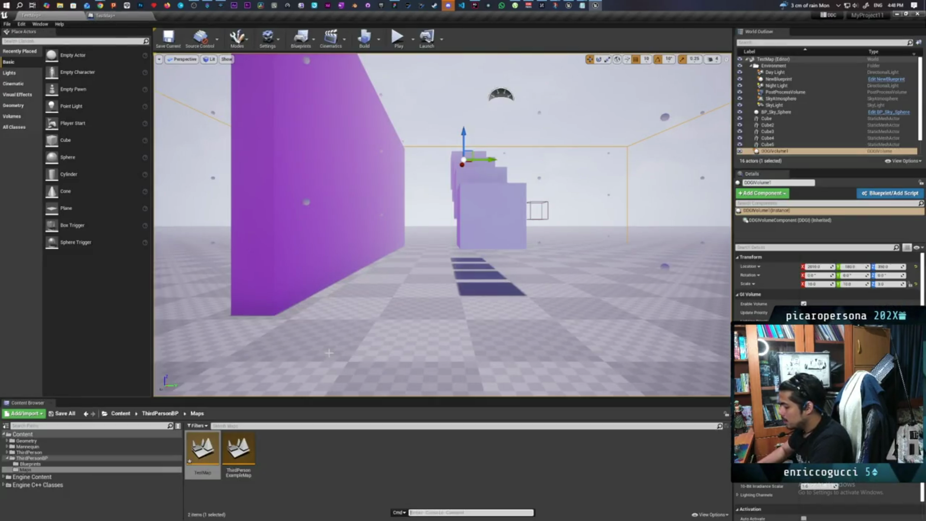
pyautogui.press('Up')
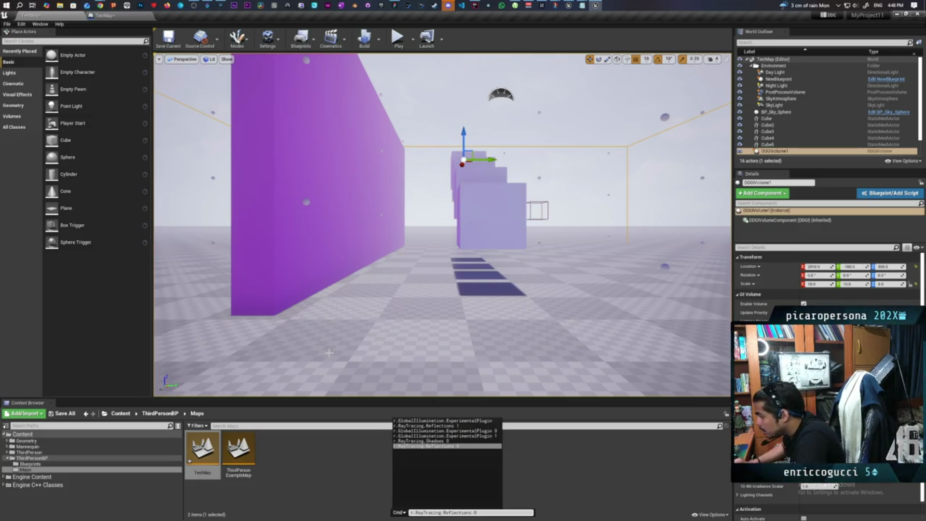
pyautogui.press('Up')
pyautogui.press('Up')
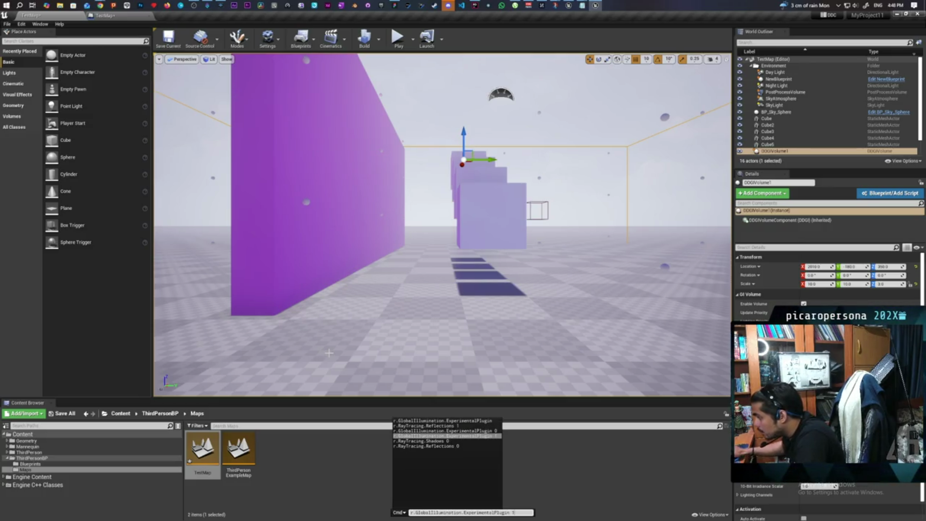
pyautogui.moveTo(519, 512); pyautogui.dragTo(409, 515)
pyautogui.hotkey('ctrl', 'c')
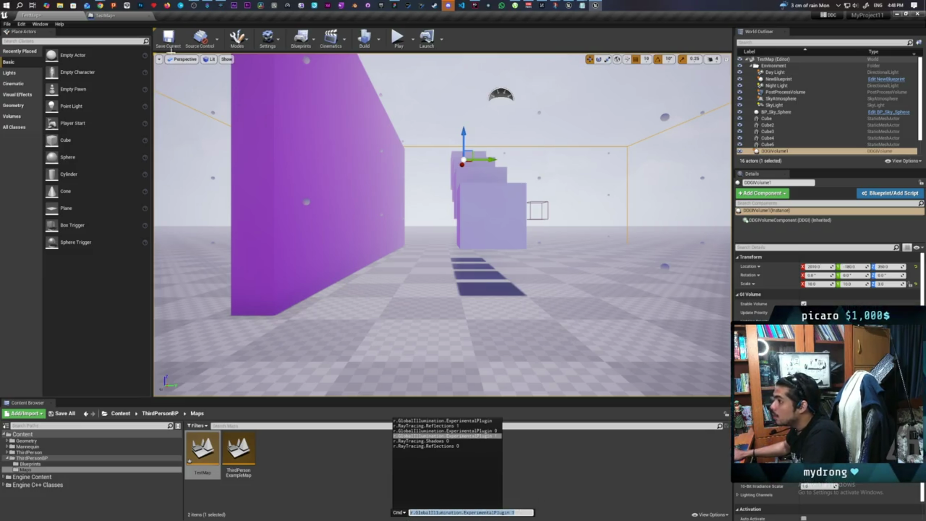
pyautogui.click(103, 15)
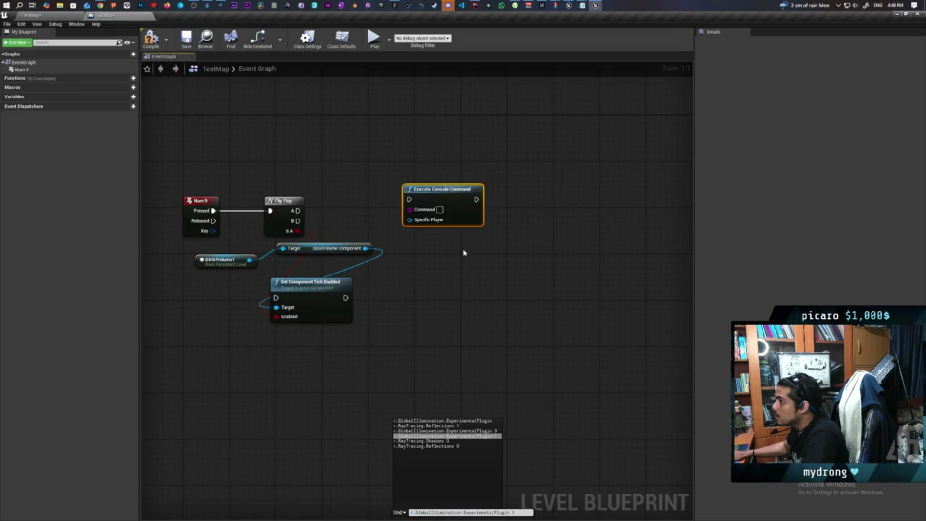
pyautogui.click(440, 210)
pyautogui.hotkey('ctrl', 'v')
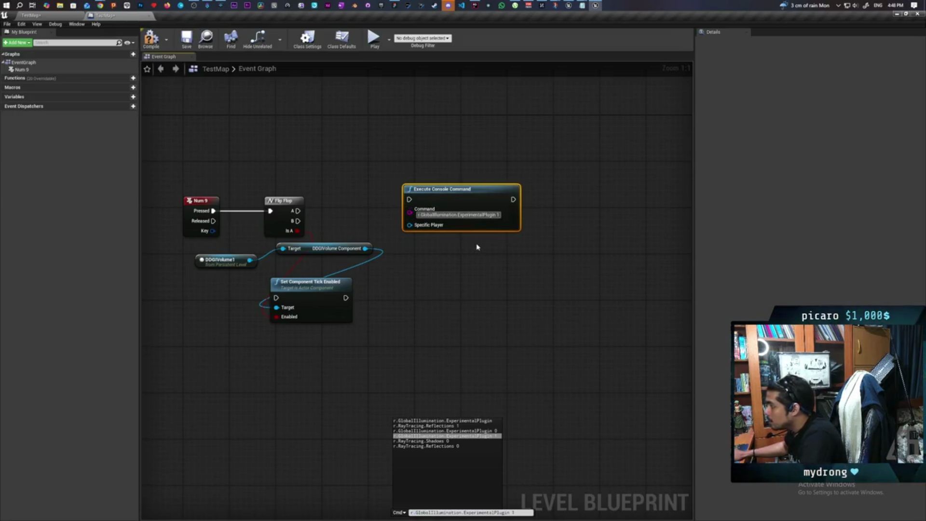
pyautogui.moveTo(468, 200); pyautogui.dragTo(463, 159)
# - Duplicate the console command node below the original and change its command to ExperimentalPlugin 0
pyautogui.rightClick(484, 174)
pyautogui.click(440, 216)
pyautogui.hotkey('ctrl', 'v')
pyautogui.moveTo(491, 217); pyautogui.dragTo(456, 212)
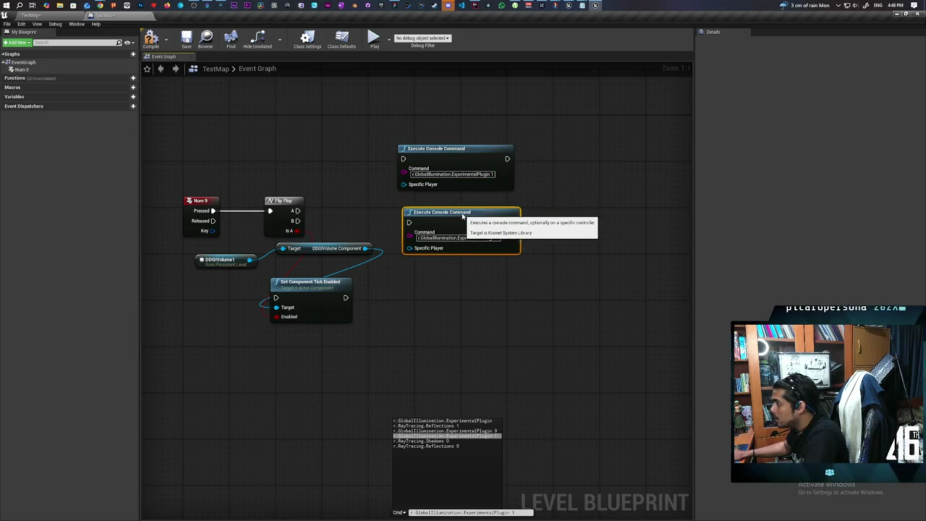
pyautogui.click(501, 238)
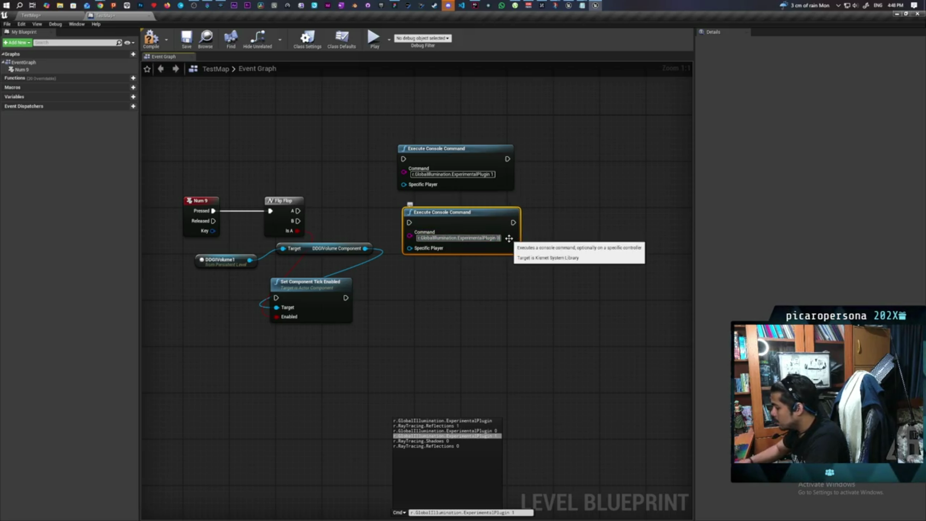
pyautogui.click(452, 289)
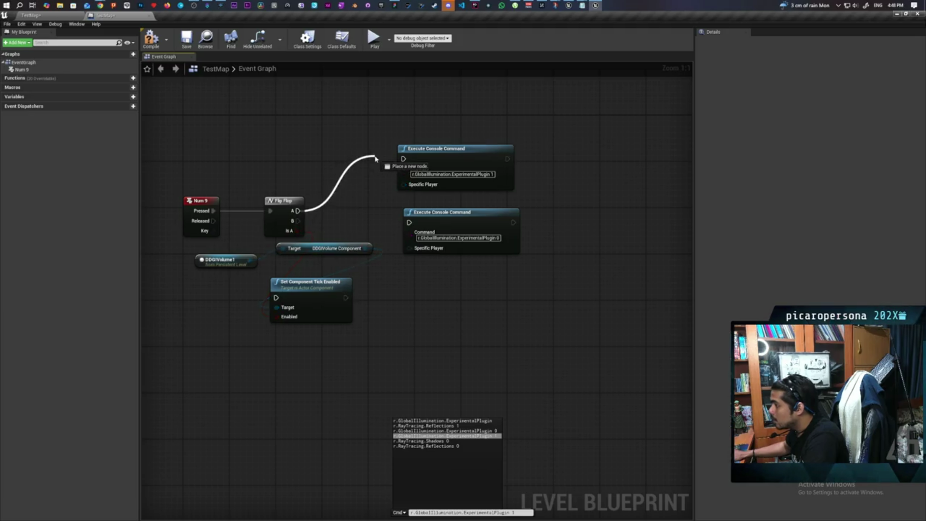